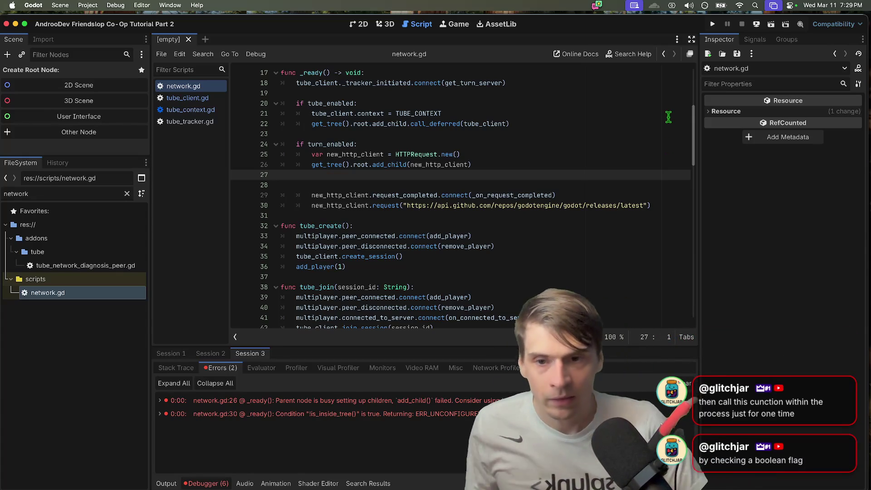
# - Open the Node class reference at the _ready() method description from network.gd
pyautogui.keyDown('super'); pyautogui.click(311, 73); pyautogui.keyUp('super')
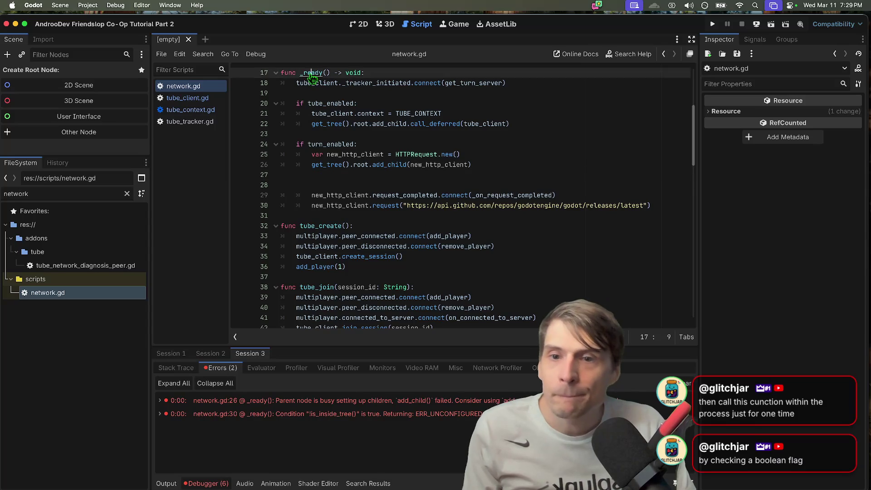
pyautogui.scroll(5, 399, 278)
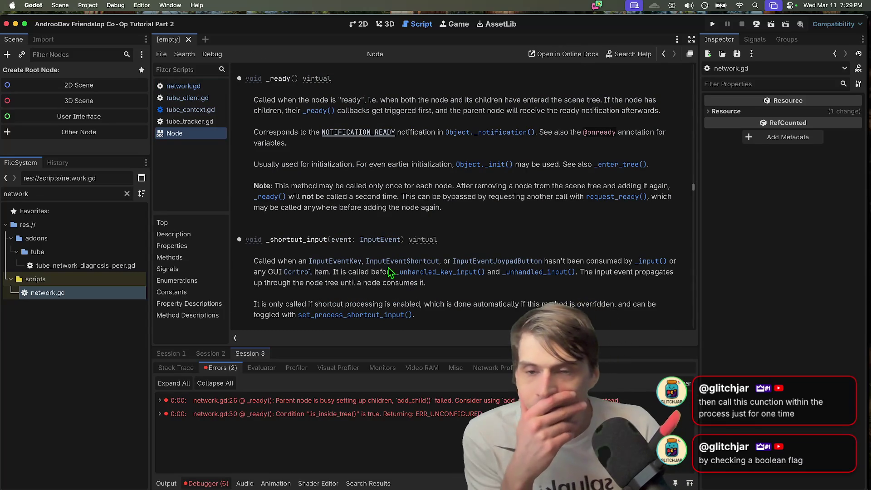
# - Scroll through the Node method descriptions in the documentation
pyautogui.scroll(15, 389, 272)
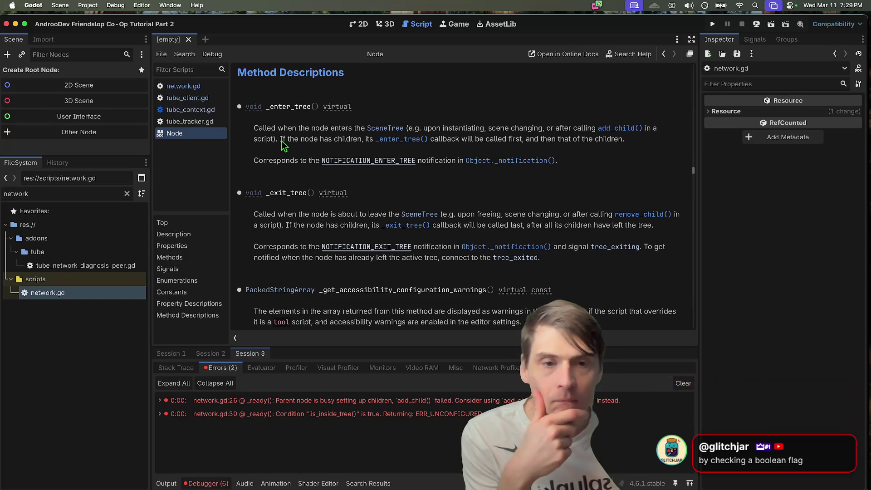
pyautogui.scroll(-10, 276, 213)
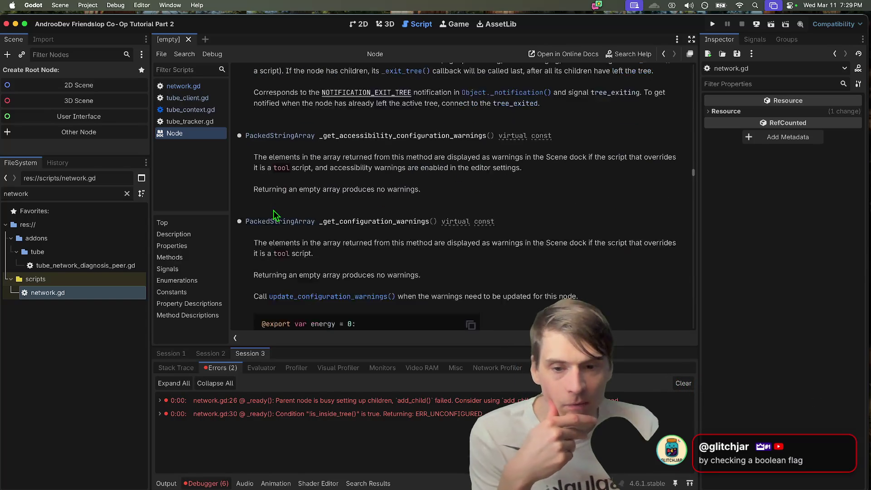
pyautogui.scroll(-10, 276, 213)
# - Return to network.gd and try cutting the tube_enabled body lines, then undo it
pyautogui.hotkey('alt', 'Left')
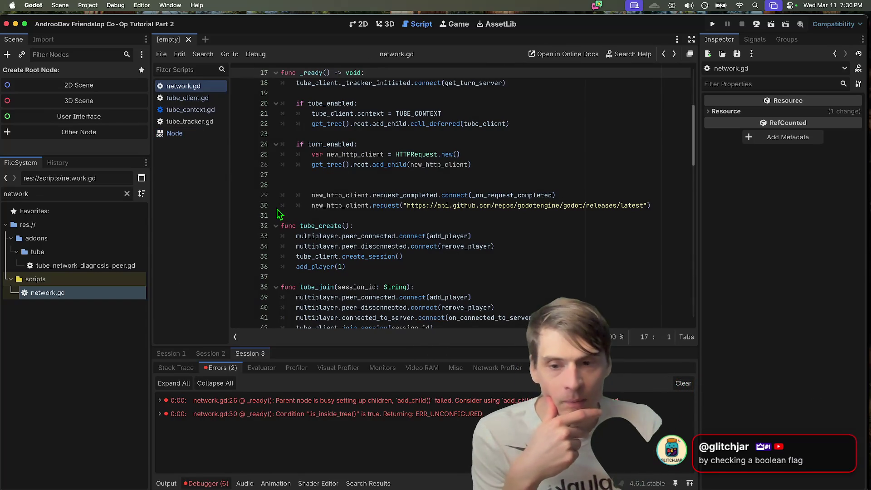
pyautogui.moveTo(313, 138)
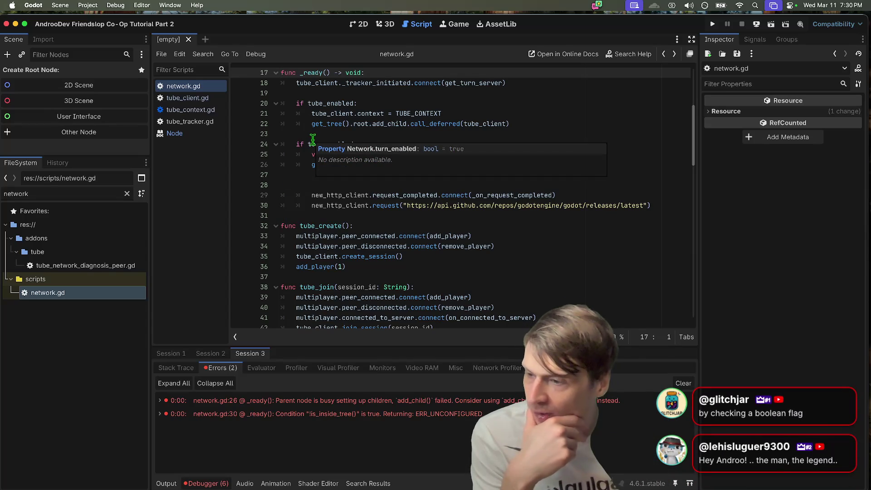
pyautogui.scroll(2, 568, 100)
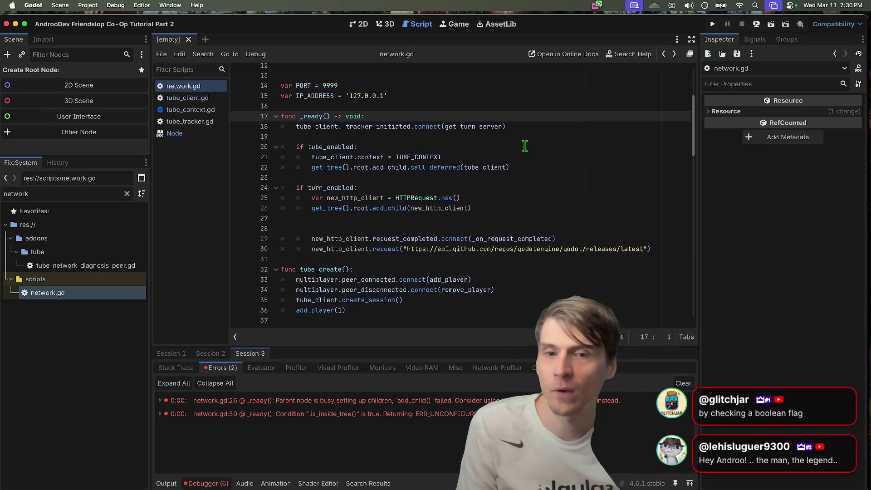
pyautogui.moveTo(510, 168)
pyautogui.mouseDown()
pyautogui.moveTo(509, 157)
pyautogui.moveTo(284, 157)
pyautogui.mouseUp()
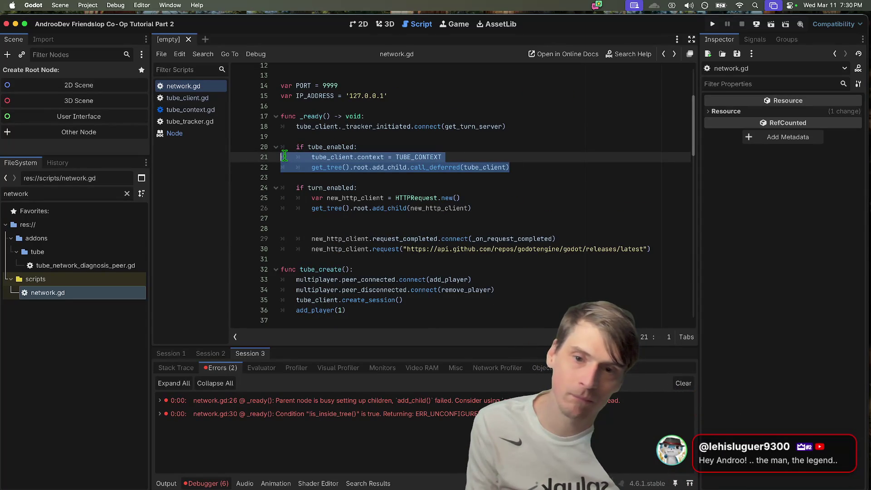
pyautogui.hotkey('ctrl', 'x')
pyautogui.click(387, 105)
pyautogui.hotkey('ctrl', 'z')
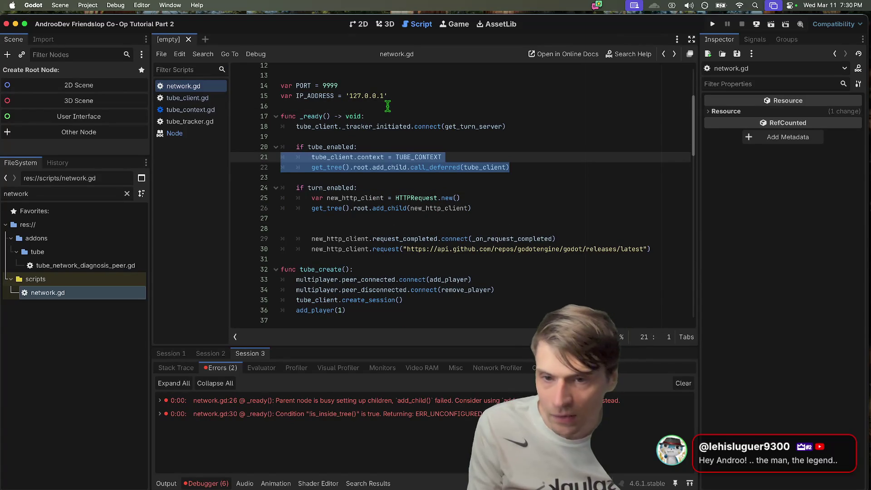
pyautogui.click(394, 105)
# - Cut the tube_enabled and turn_enabled blocks from _ready and unindent the request lines
pyautogui.moveTo(585, 239); pyautogui.dragTo(91, 147)
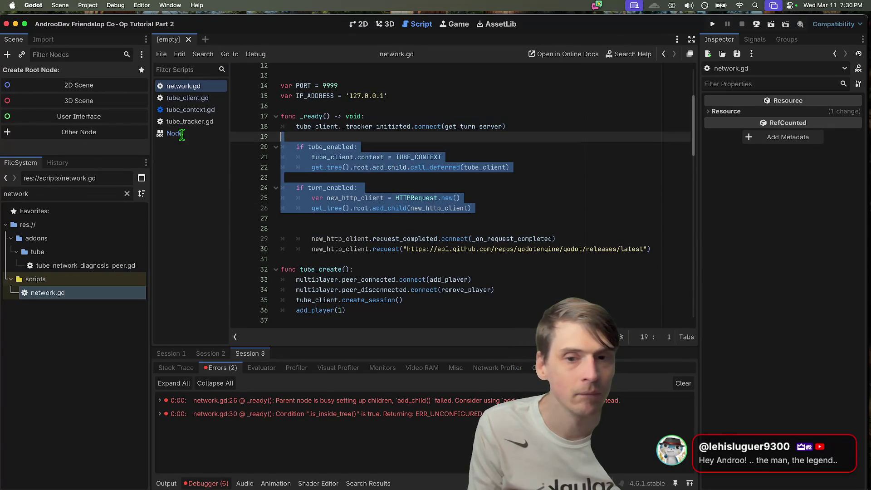
pyautogui.hotkey('ctrl', 'x')
pyautogui.press('Down')
pyautogui.press('Down')
pyautogui.press('Delete')
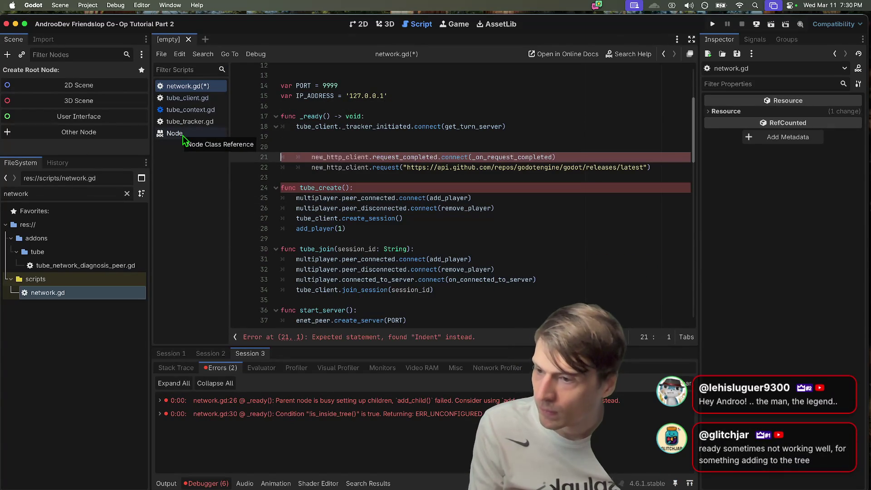
pyautogui.press('Down')
pyautogui.press('Delete')
pyautogui.press('Up')
pyautogui.press('Up')
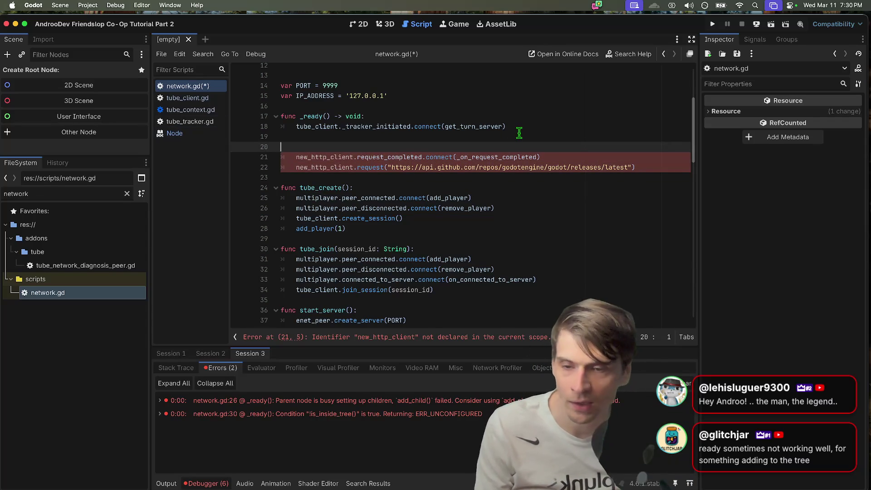
pyautogui.press('BackSpace')
pyautogui.press('BackSpace')
pyautogui.press('Up')
pyautogui.press('Up')
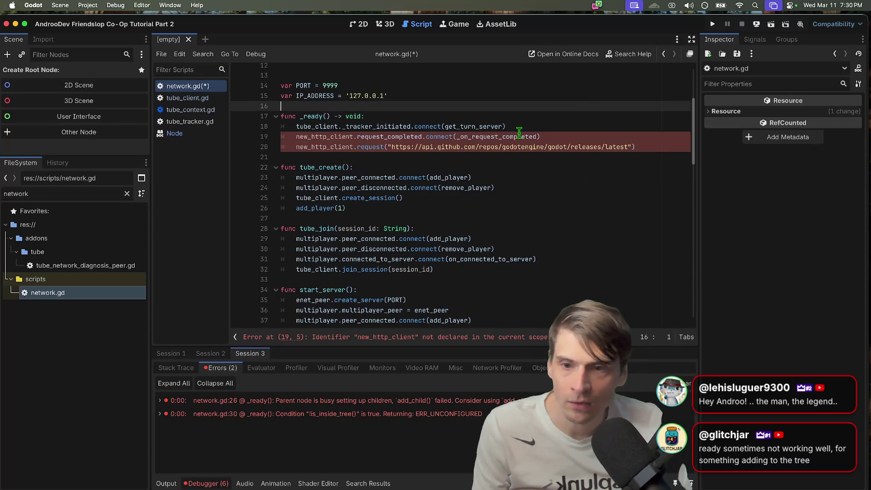
pyautogui.press('Return')
pyautogui.press('Return')
pyautogui.press('Up')
pyautogui.press('Up')
# - Declare var new_http_client := HTTPRequest.new() on line 12
pyautogui.scroll(4, 499, 124)
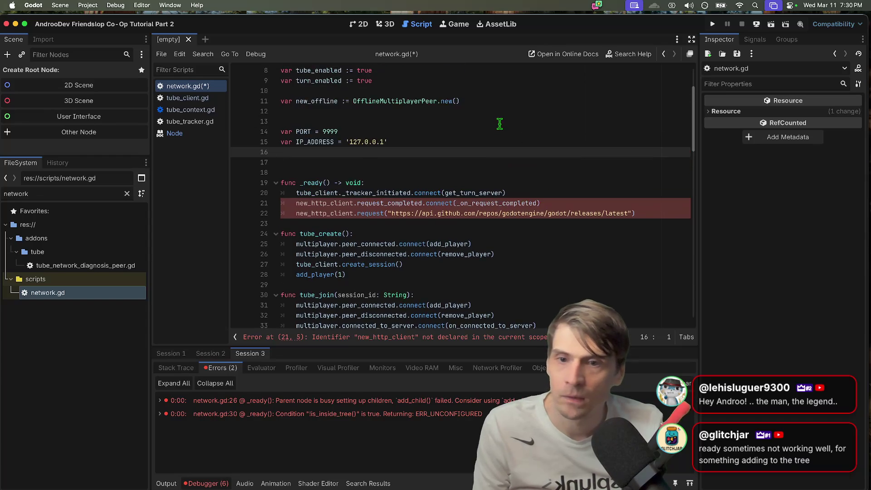
pyautogui.click(487, 180)
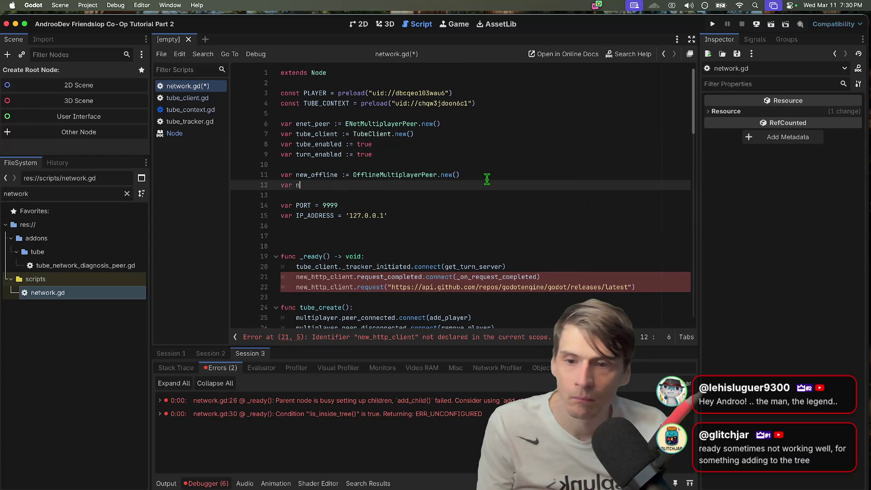
pyautogui.write('ew_http_client:')
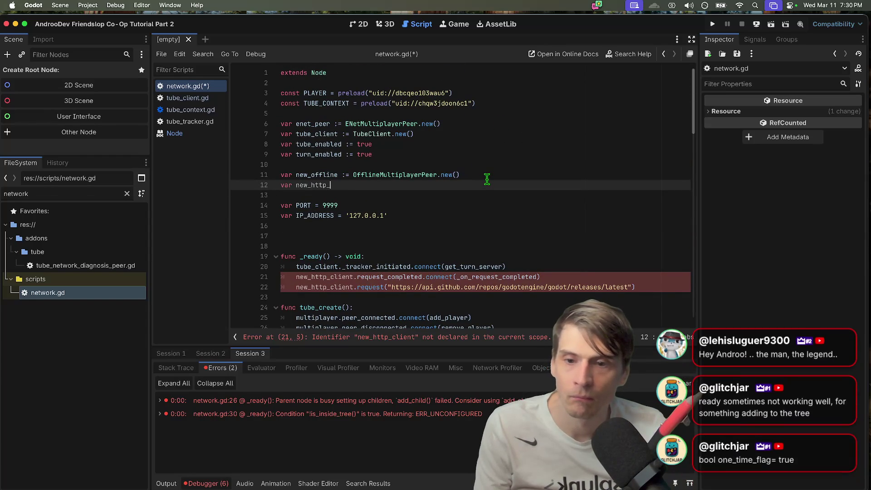
pyautogui.press('super+v')
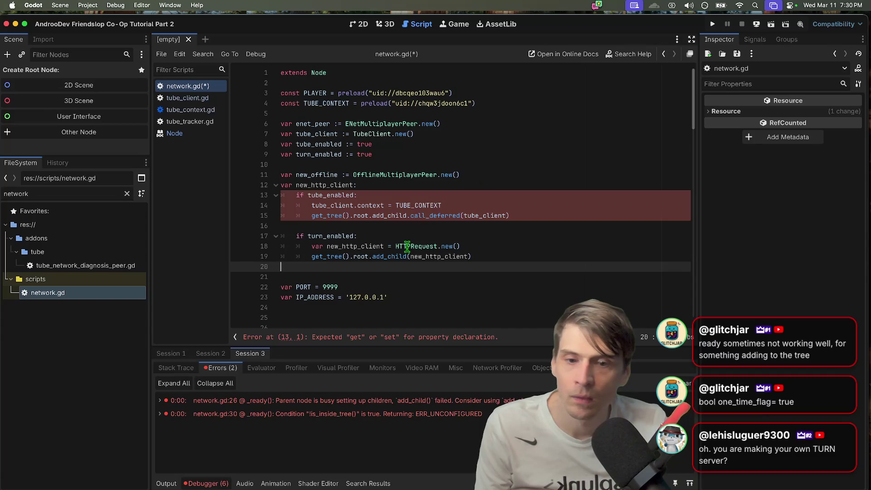
pyautogui.click(503, 246)
pyautogui.moveTo(504, 246); pyautogui.dragTo(396, 246)
pyautogui.press('BackSpace')
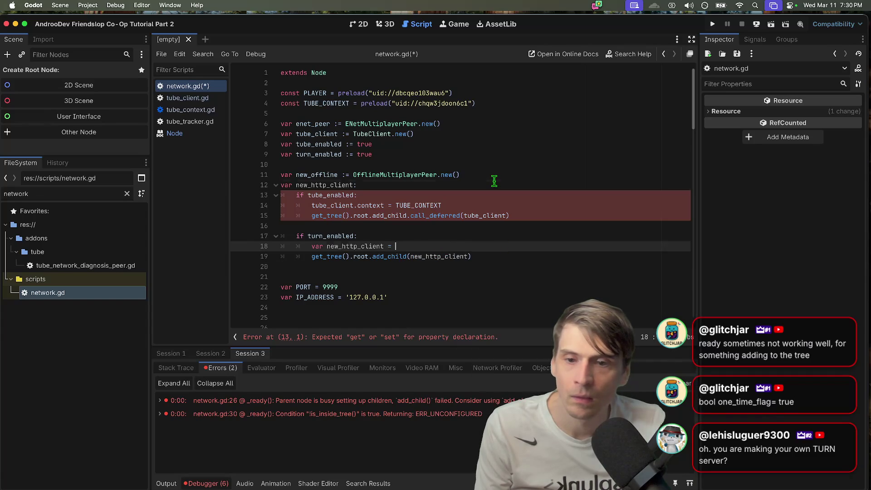
pyautogui.click(486, 185)
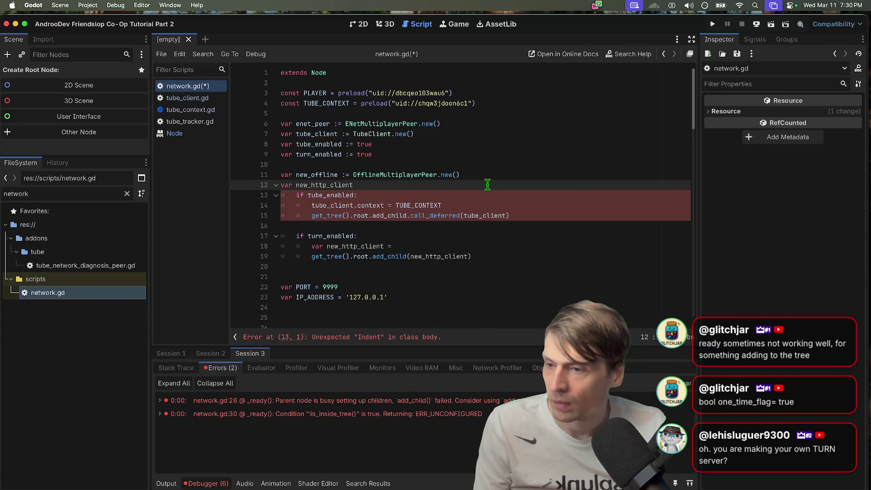
pyautogui.write(' :=')
pyautogui.hotkey('ctrl', 'v')
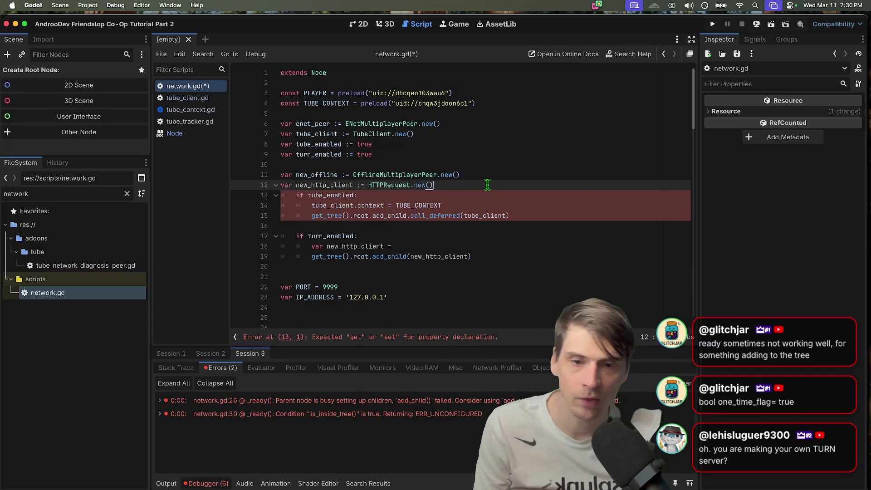
pyautogui.press('Down')
pyautogui.press('Down')
# - Delete the leftover pasted if-blocks and remove blank lines around the PORT and IP_ADDRESS declarations
pyautogui.moveTo(505, 256); pyautogui.dragTo(225, 190)
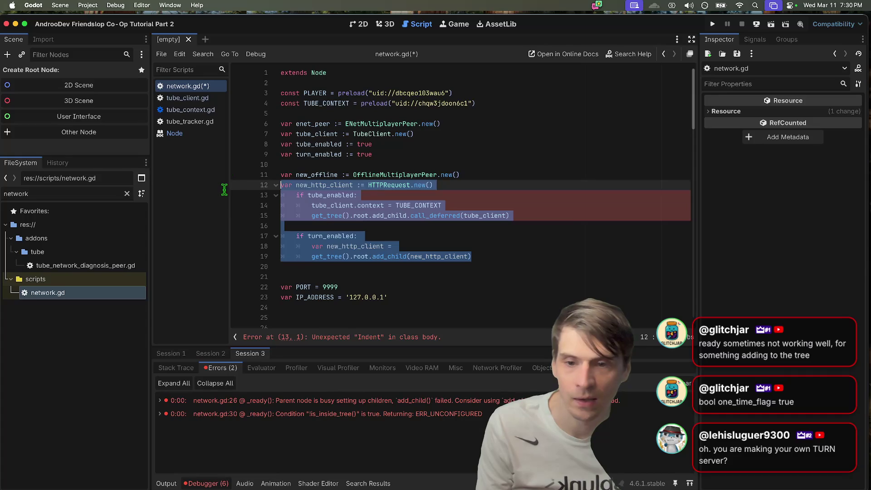
pyautogui.press('Delete')
pyautogui.press('Down')
pyautogui.press('Down')
pyautogui.press('BackSpace')
pyautogui.press('Down')
pyautogui.press('Down')
pyautogui.press('Down')
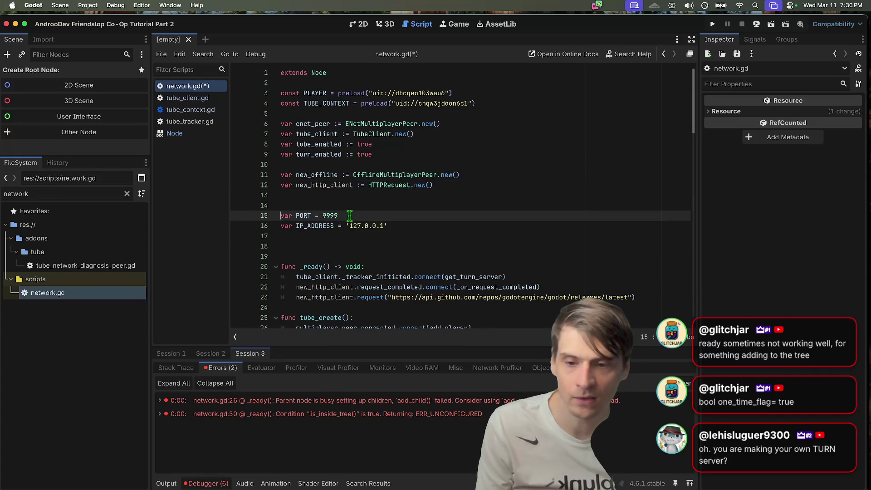
pyautogui.press('BackSpace')
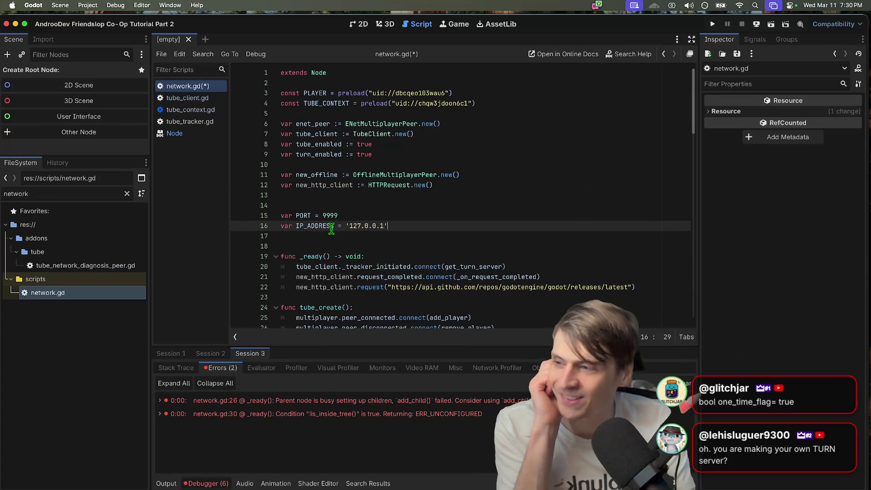
pyautogui.click(343, 208)
pyautogui.press('Delete')
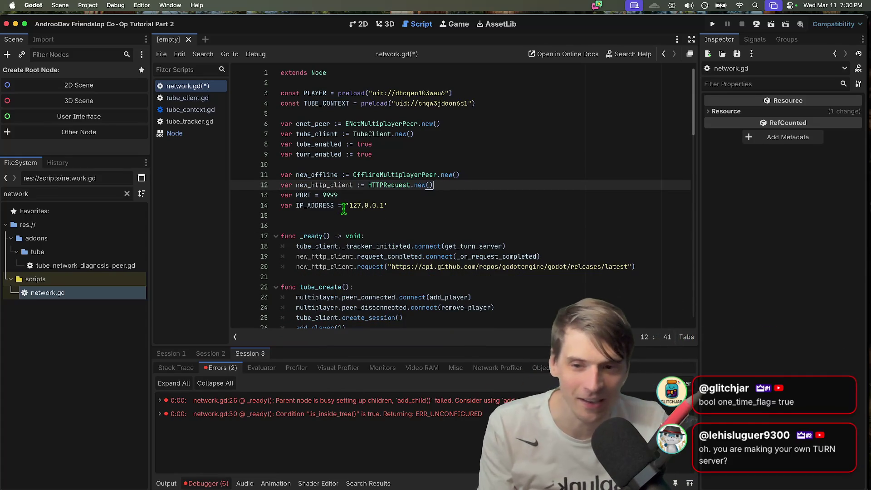
pyautogui.press('Down')
pyautogui.press('Down')
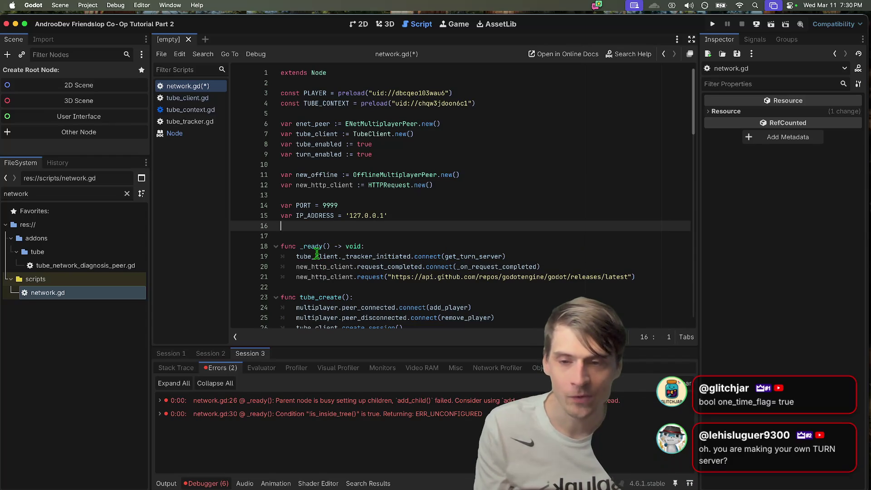
pyautogui.press('super+Tab')
pyautogui.press('super+Tab')
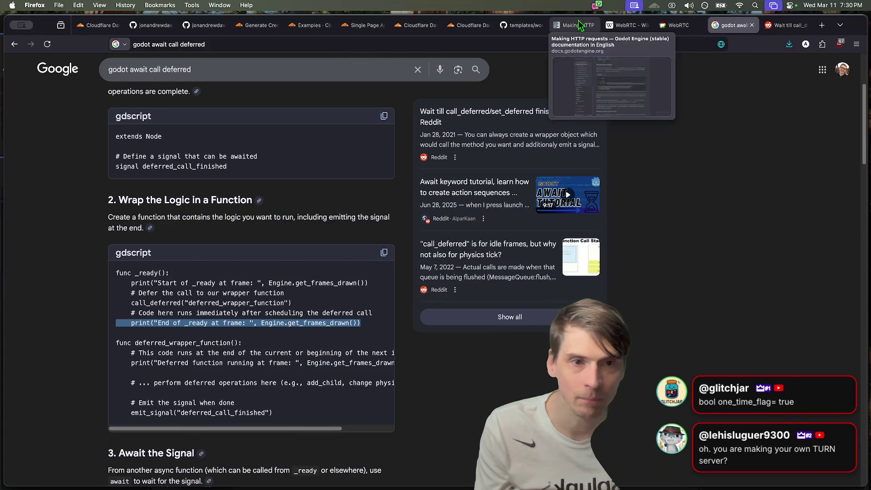
# - Review the HTTPRequest example code on Godot's 'Making HTTP requests' docs page
pyautogui.click(577, 23)
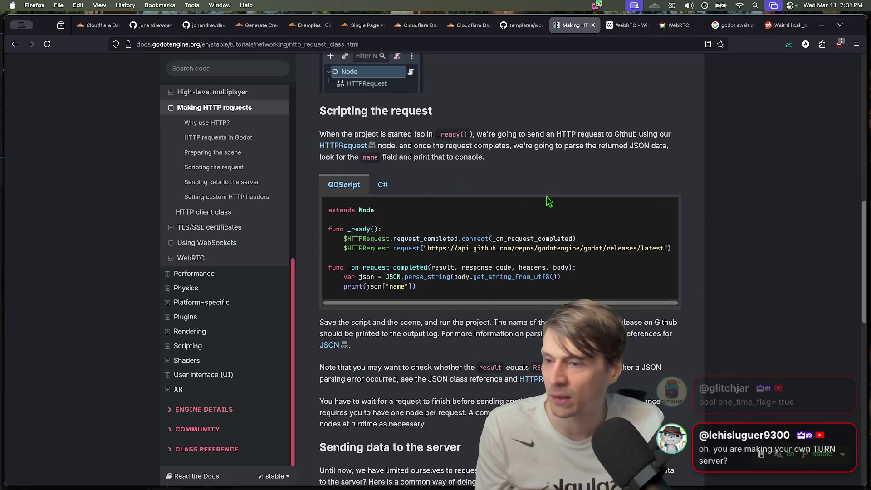
pyautogui.moveTo(358, 239); pyautogui.dragTo(624, 244)
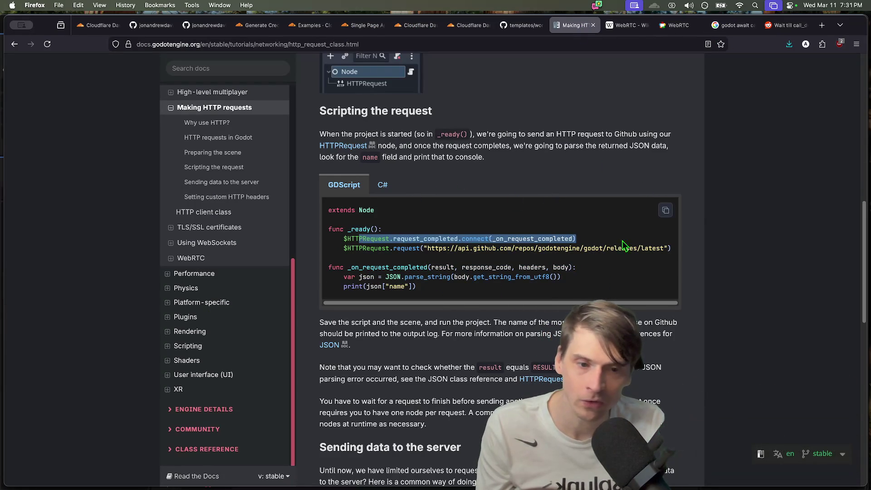
pyautogui.press('super+Tab')
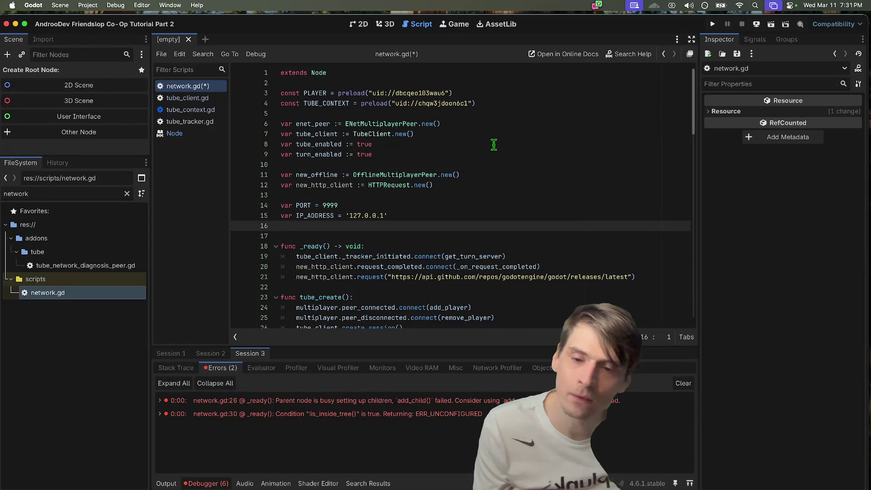
# - Add func _enter_tree() containing the pasted tube_enabled and turn_enabled blocks
pyautogui.press('Return')
pyautogui.write('fun')
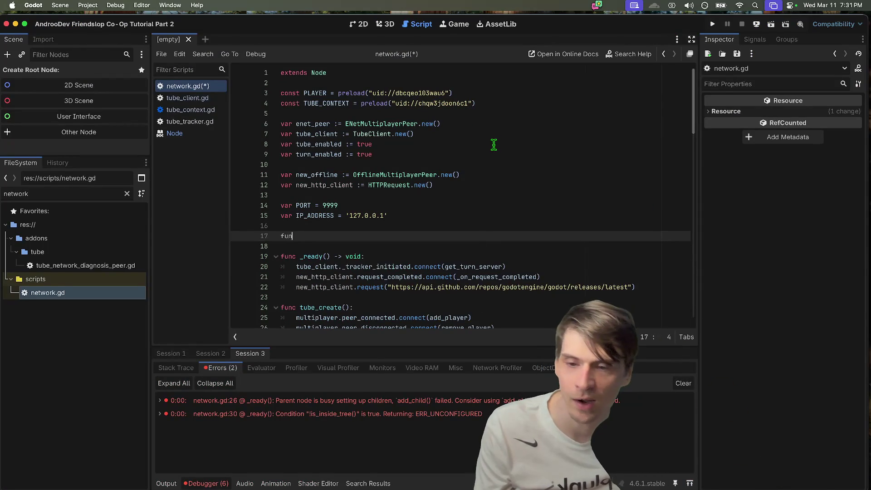
pyautogui.write('c _ent')
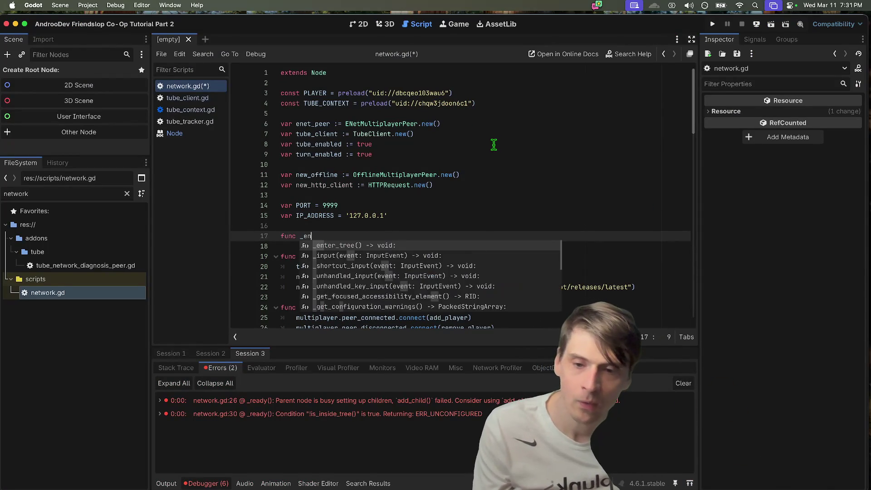
pyautogui.press('Return')
pyautogui.press('Return')
pyautogui.press('super+v')
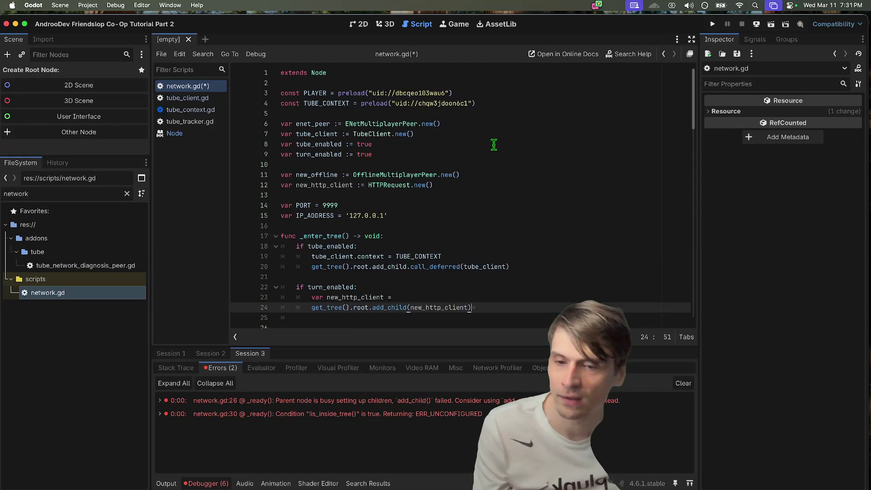
pyautogui.scroll(-2, 573, 254)
pyautogui.press('Down')
pyautogui.press('BackSpace')
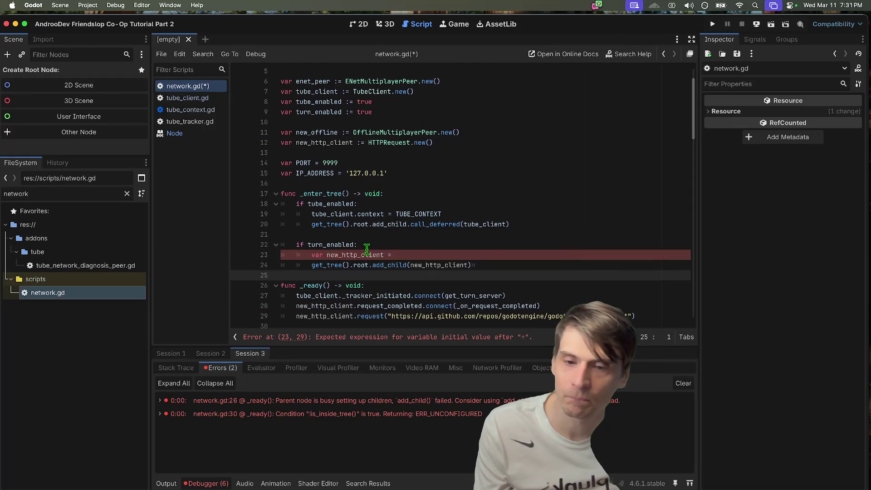
# - Delete the faulty new_http_client declaration line and save network.gd
pyautogui.tripleClick(367, 253)
pyautogui.press('BackSpace')
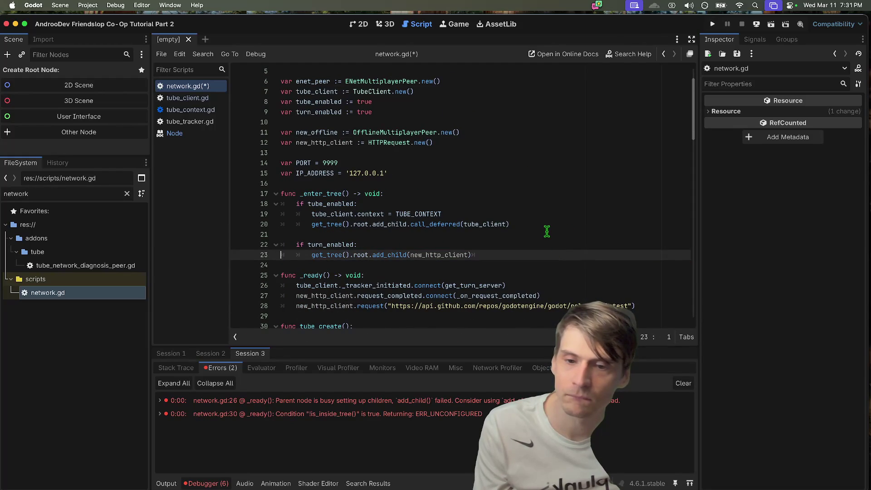
pyautogui.scroll(-1, 546, 232)
pyautogui.doubleClick(443, 245)
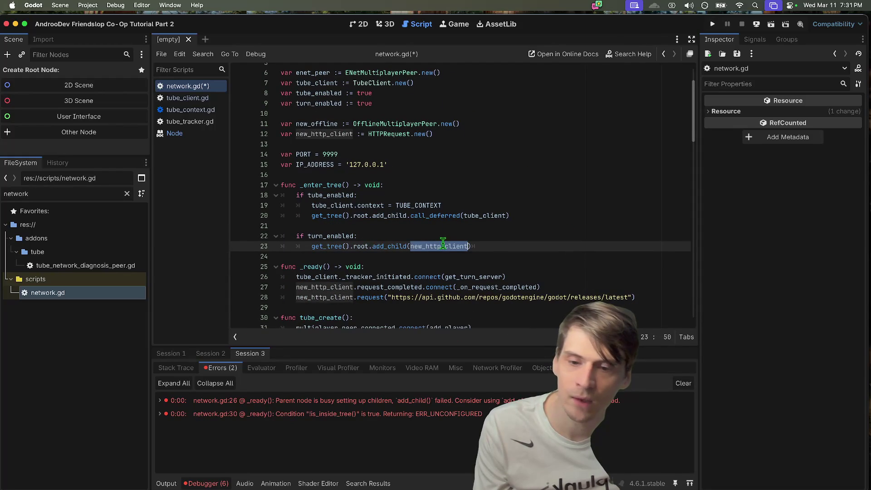
pyautogui.click(607, 267)
pyautogui.scroll(-1, 607, 265)
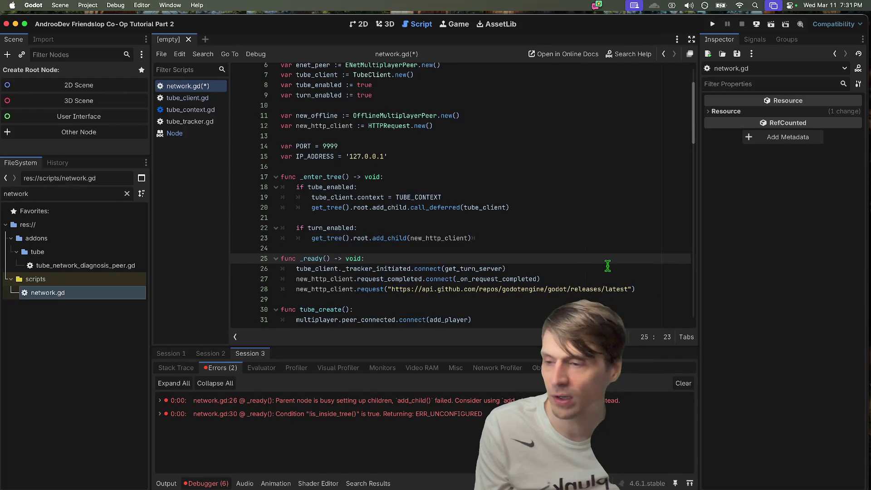
pyautogui.press('super+s')
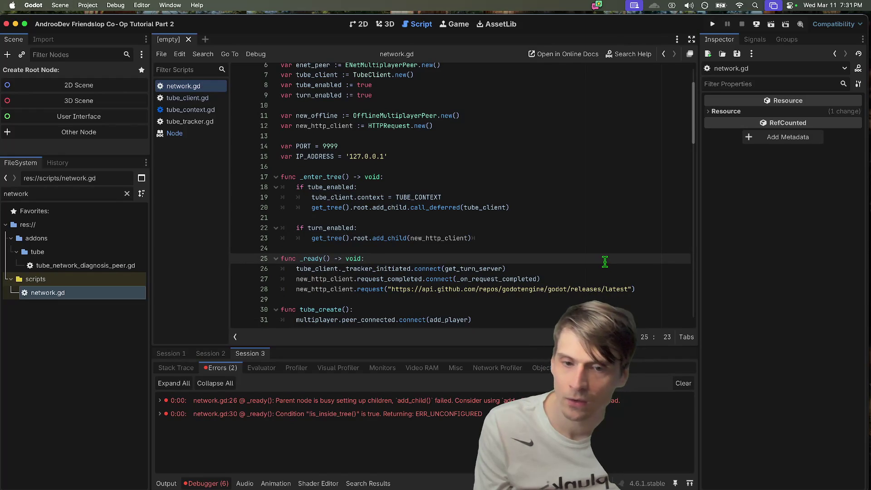
# - Test-run the project, check the errors, and change line 23 to add_child.call_deferred
pyautogui.press('super+b')
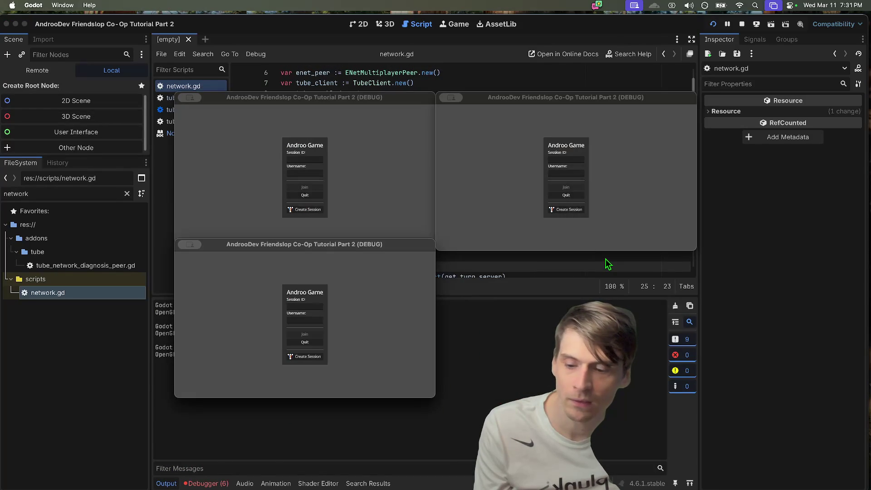
pyautogui.click(742, 24)
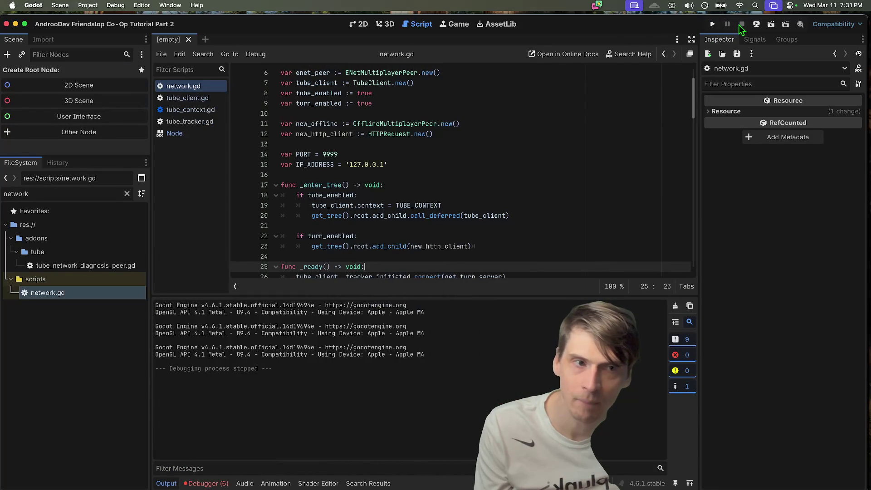
pyautogui.click(215, 483)
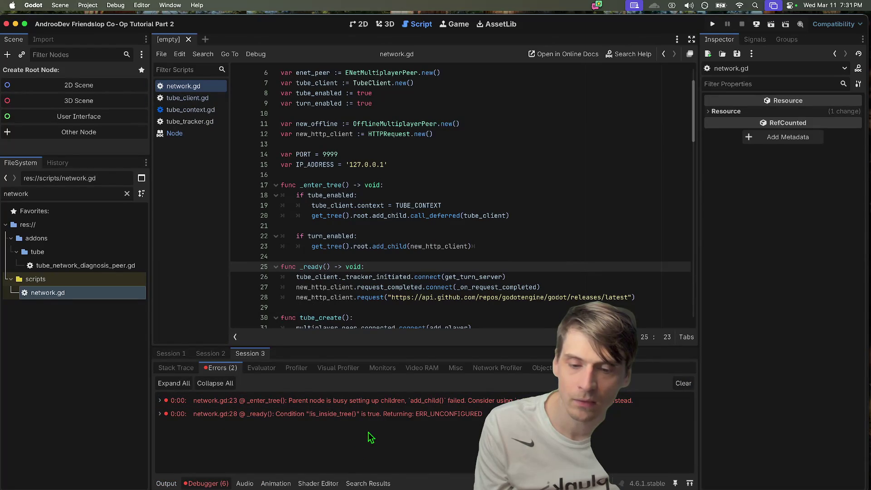
pyautogui.click(394, 252)
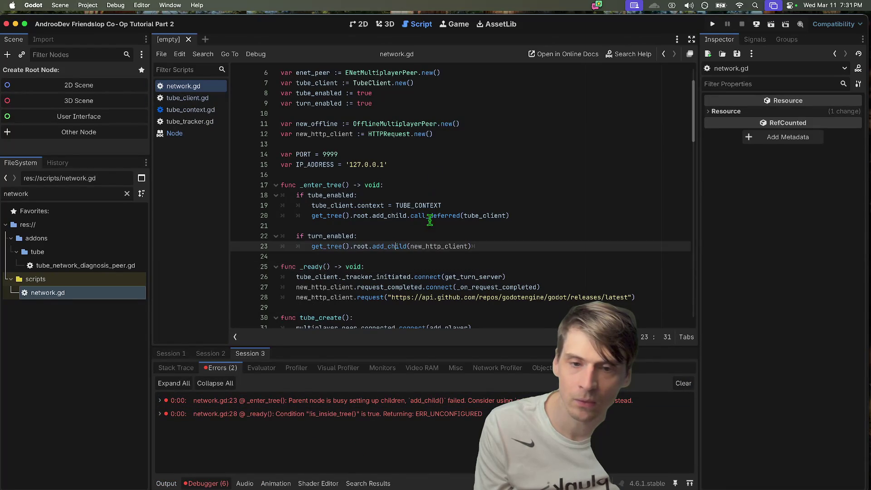
pyautogui.doubleClick(395, 247)
pyautogui.write('add_child.call_deferred')
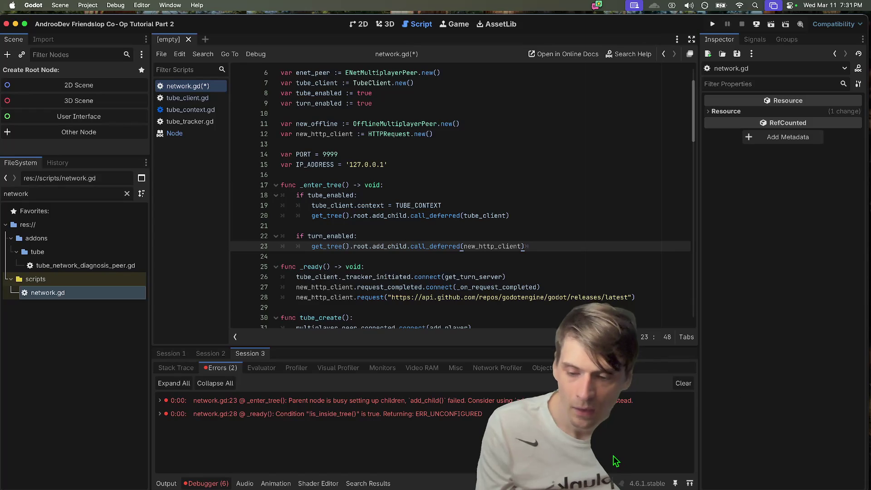
pyautogui.hotkey('ctrl', 's')
# - Rerun the project and jump to the remaining network.gd:28 is_inside_tree error
pyautogui.click(599, 234)
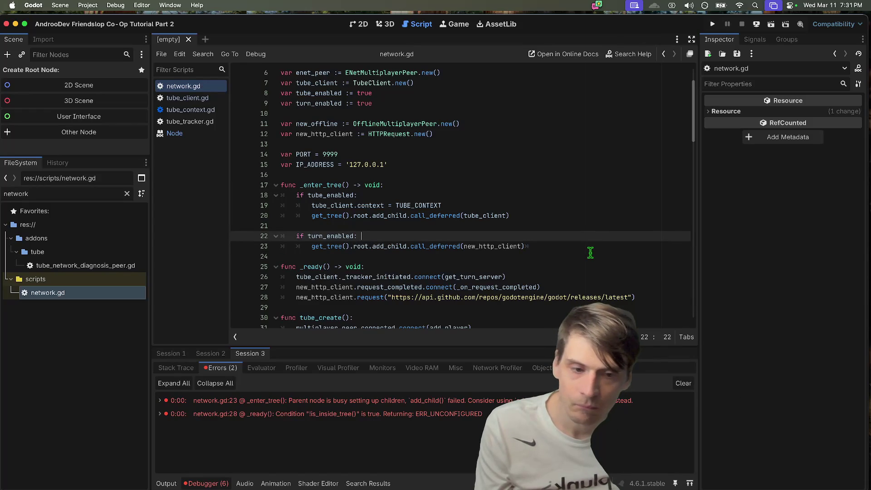
pyautogui.press('super+b')
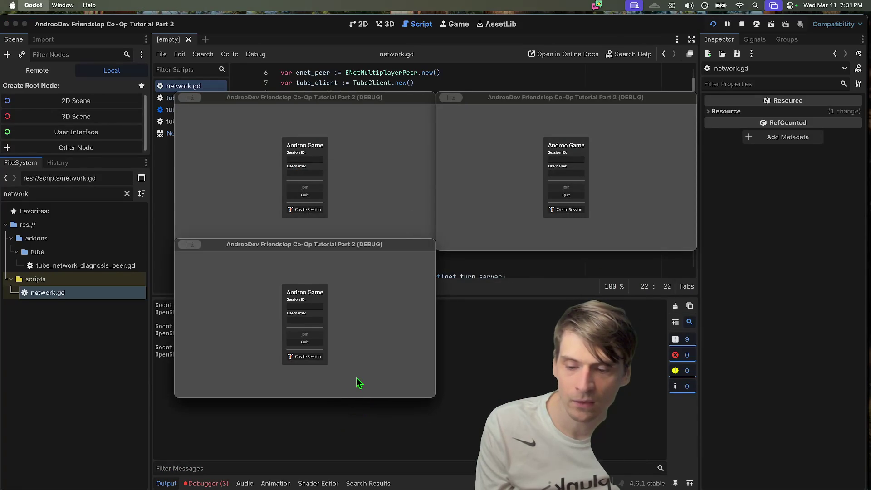
pyautogui.click(206, 483)
pyautogui.click(742, 24)
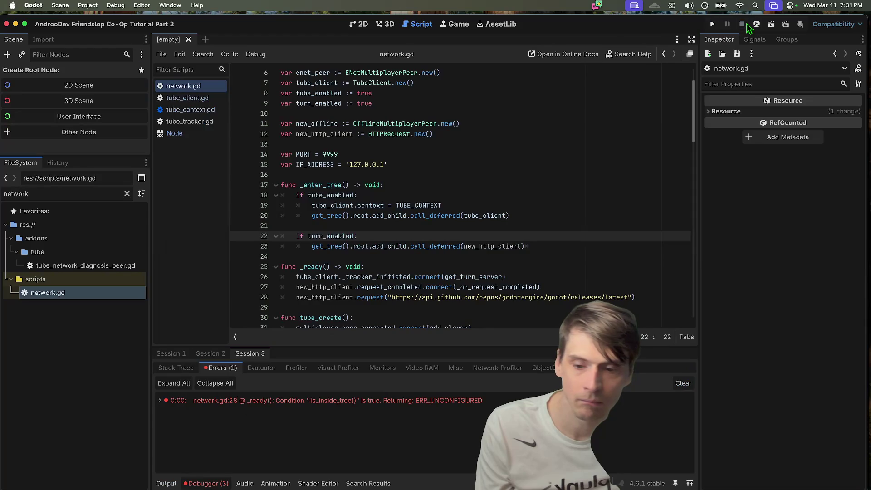
pyautogui.click(442, 399)
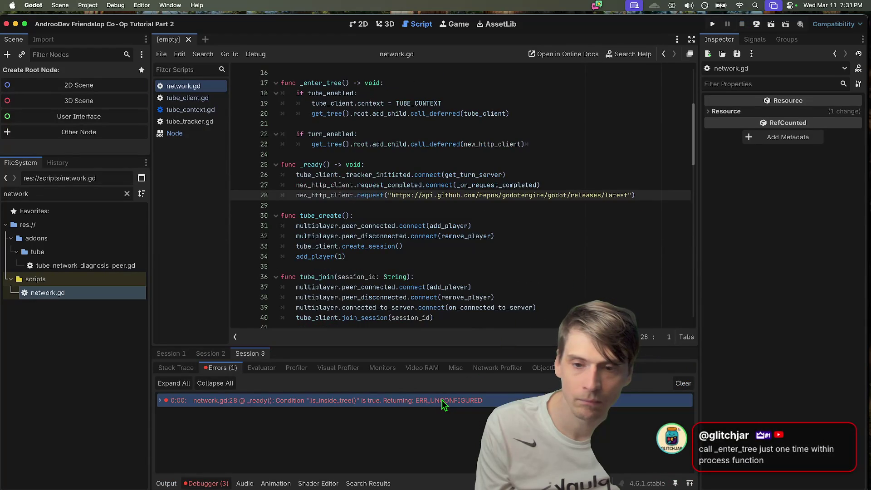
pyautogui.hotkey('shift', 'Down')
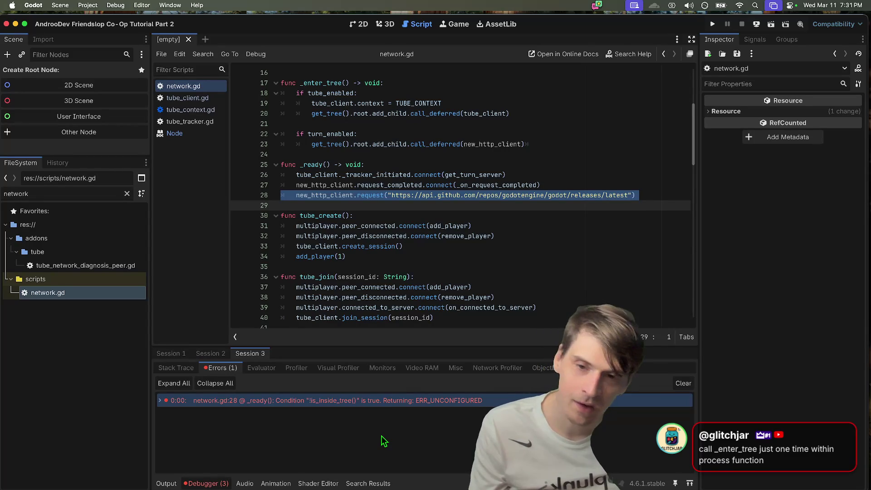
pyautogui.click(518, 111)
# - Add a _process function below _ready
pyautogui.press('Down')
pyautogui.press('Down')
pyautogui.press('Down')
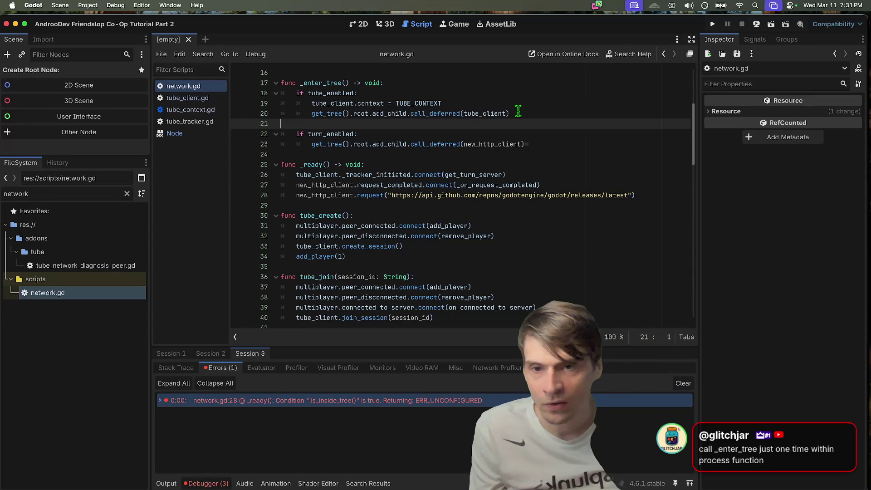
pyautogui.press('Down')
pyautogui.press('Down')
pyautogui.press('Down')
pyautogui.press('Return')
pyautogui.press('Up')
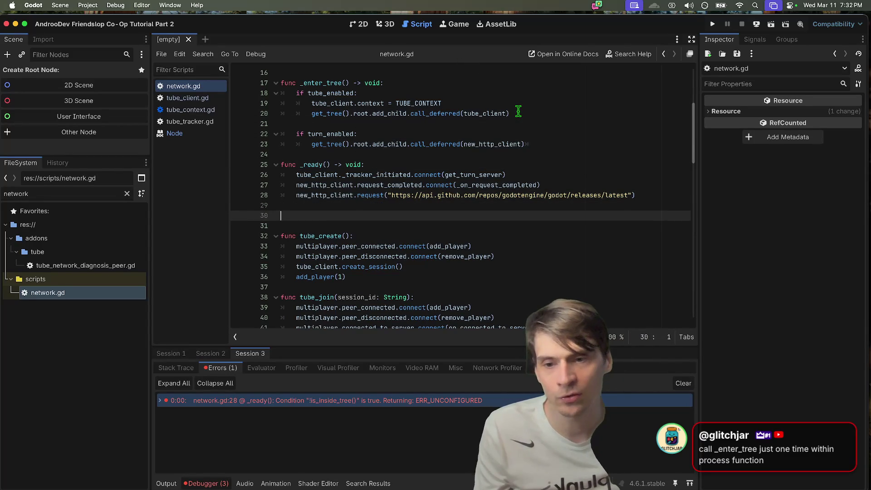
pyautogui.press('Return')
pyautogui.press('Up')
pyautogui.press('Return')
pyautogui.write('func _pr')
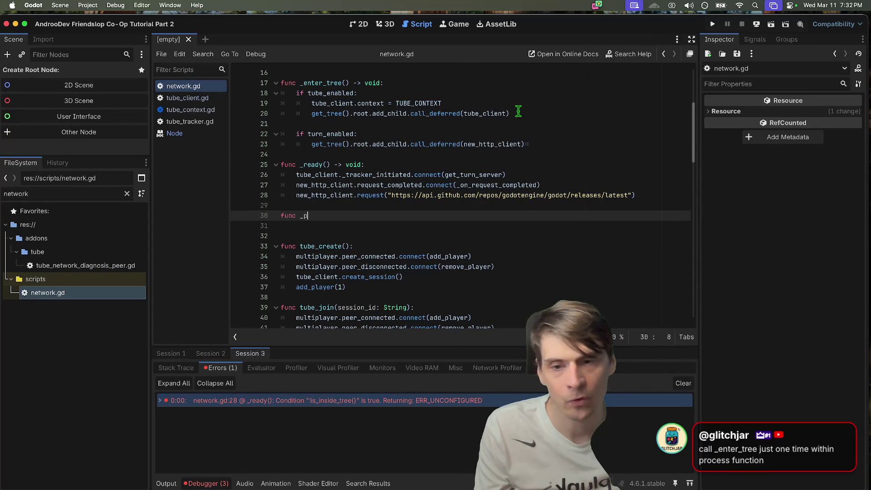
pyautogui.press('Return')
# - Declare var initialized := false and start an 'if not initialized:' check in _process
pyautogui.press('Up')
pyautogui.press('Return')
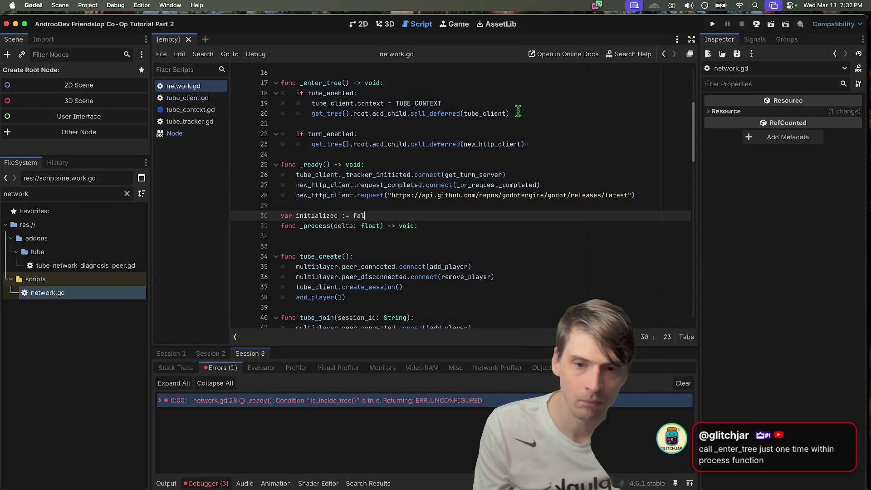
pyautogui.press('Return')
pyautogui.press('Down')
pyautogui.press('Down')
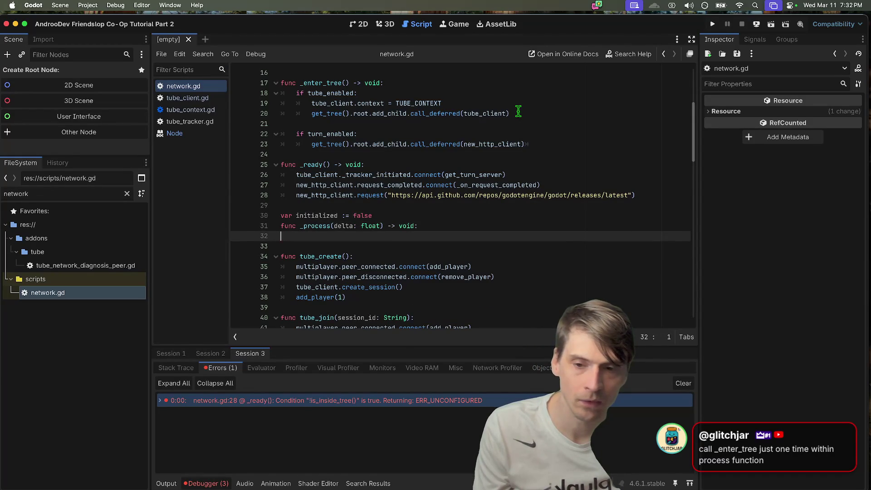
pyautogui.write('if i')
pyautogui.press('Return')
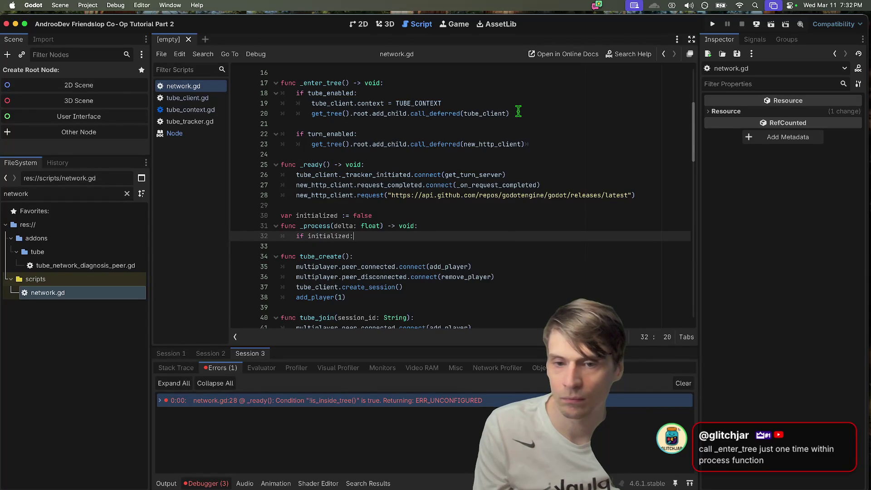
pyautogui.hotkey('ctrl', 'Left')
pyautogui.write('not')
pyautogui.press('End')
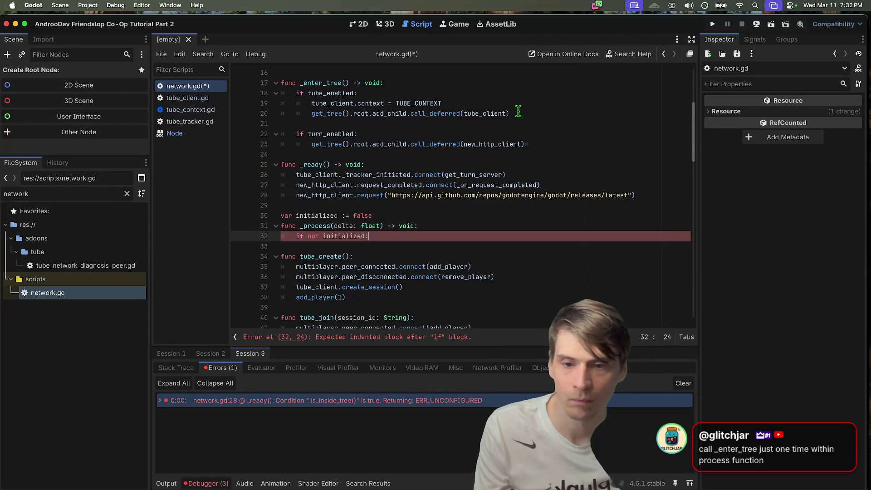
pyautogui.press('Return')
pyautogui.moveTo(544, 144)
pyautogui.mouseDown()
pyautogui.moveTo(550, 140)
pyautogui.moveTo(198, 87)
pyautogui.mouseUp()
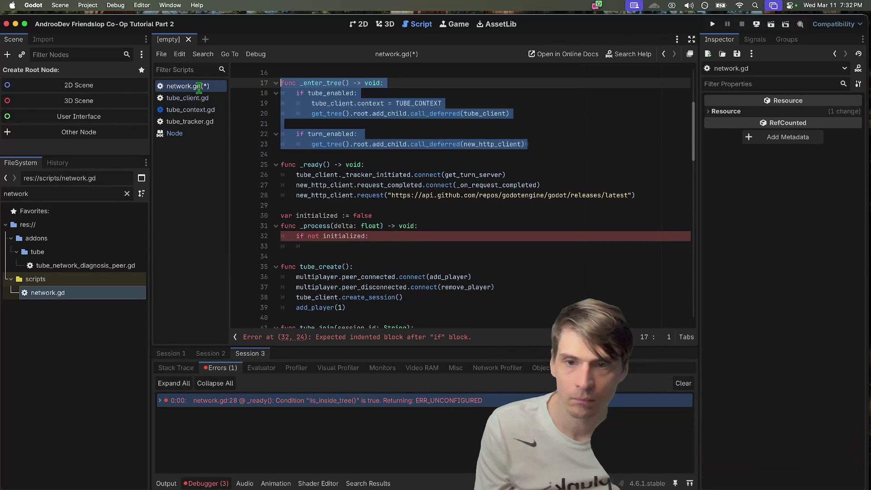
# - Rename the _enter_tree function to set_up
pyautogui.hotkey('shift', 'Down')
pyautogui.hotkey('ctrl', 'x')
pyautogui.hotkey('ctrl', 'z')
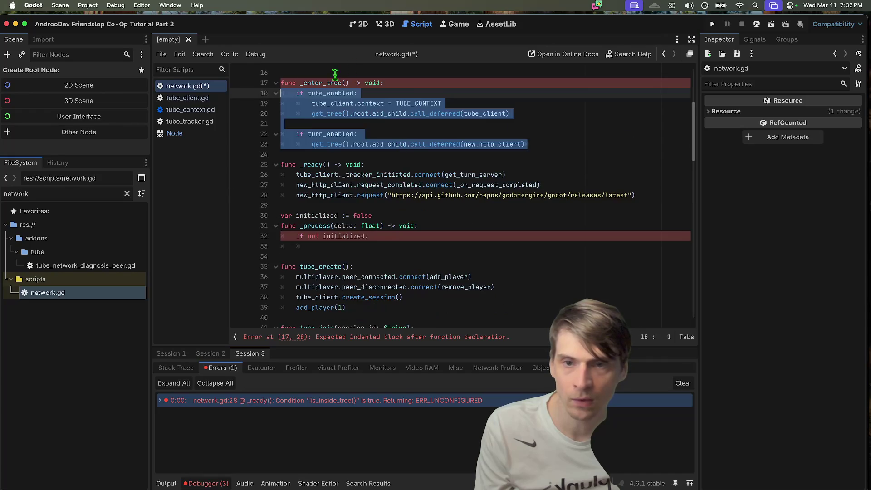
pyautogui.doubleClick(308, 83)
pyautogui.write('set_up')
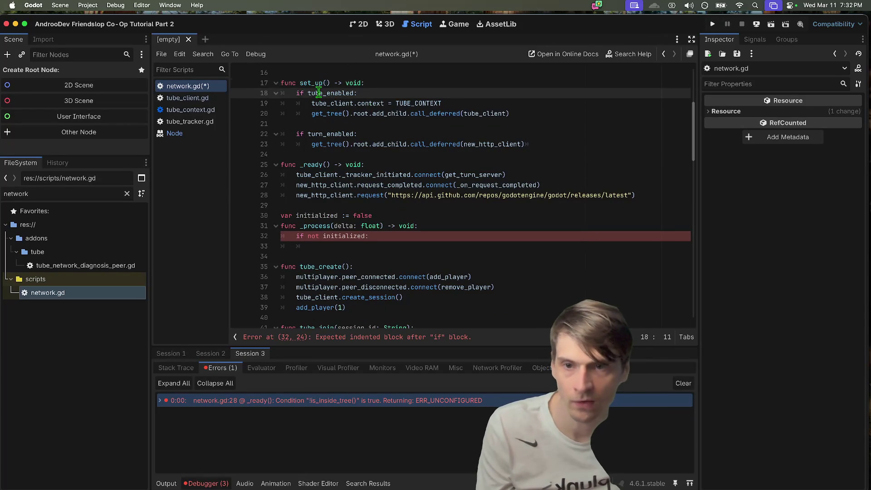
pyautogui.click(303, 83)
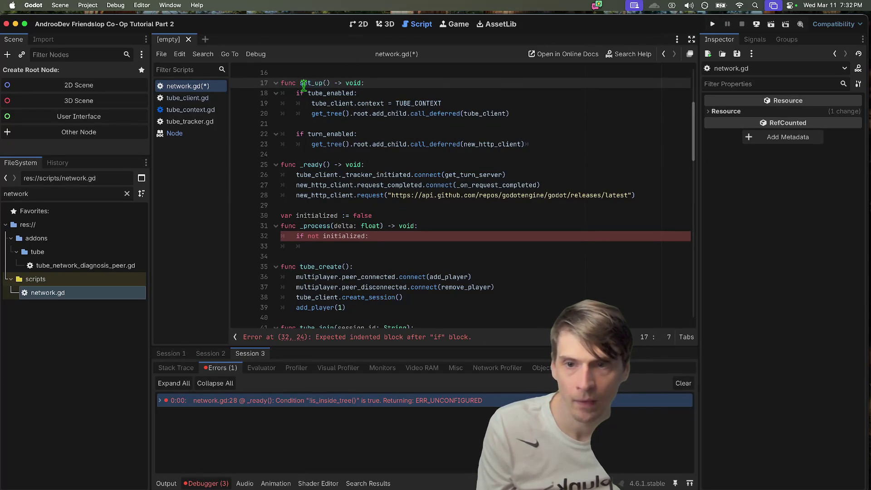
# - Under the check, call set_up() and set initialized = true
pyautogui.click(392, 245)
pyautogui.write('set_up()')
pyautogui.press('Return')
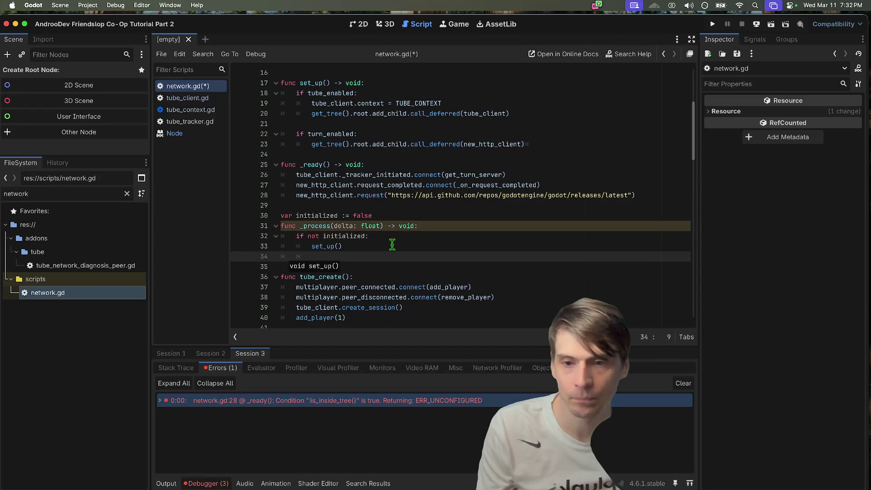
pyautogui.write('initialized = ')
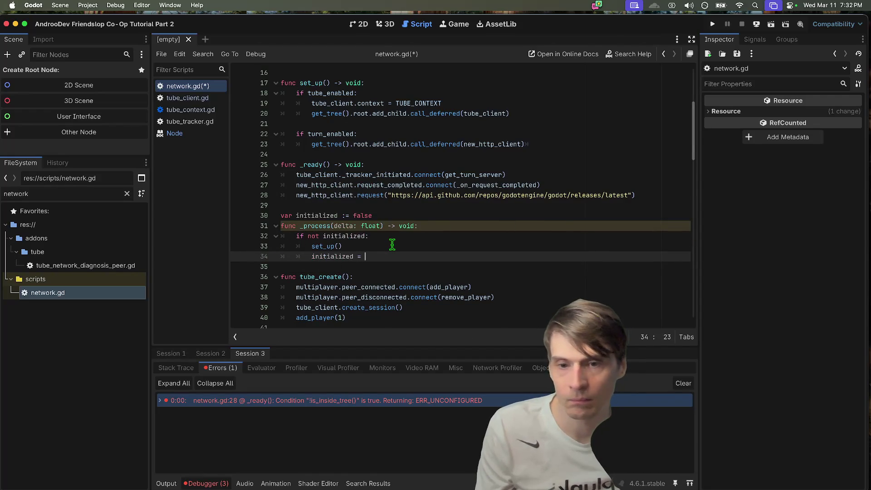
pyautogui.write('true')
pyautogui.press('Down')
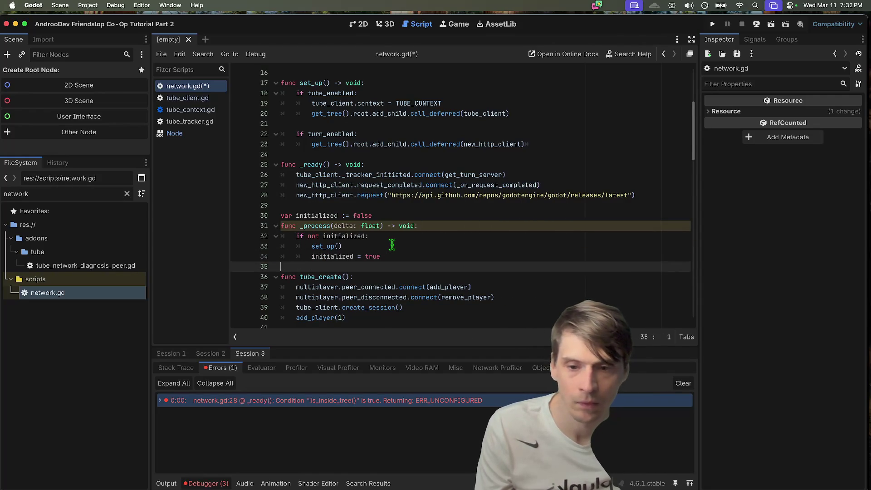
pyautogui.press('Return')
pyautogui.press('Up')
pyautogui.press('Up')
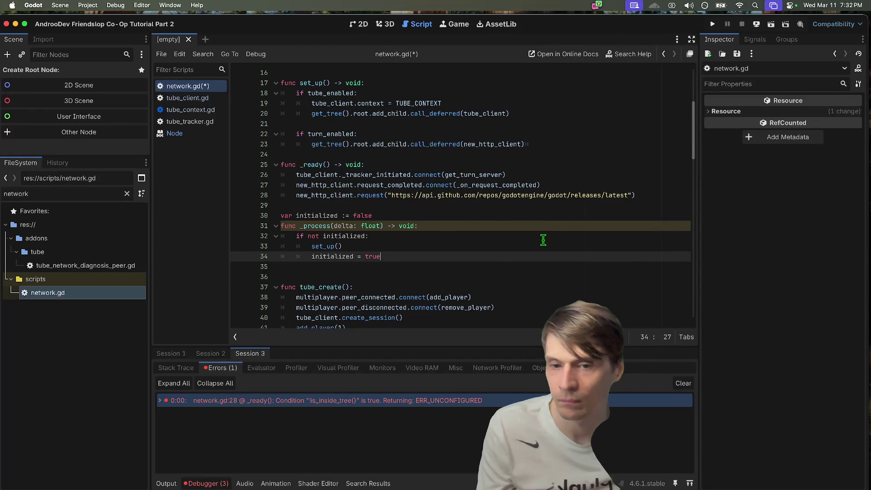
pyautogui.press('Return')
pyautogui.press('BackSpace')
pyautogui.write('else:')
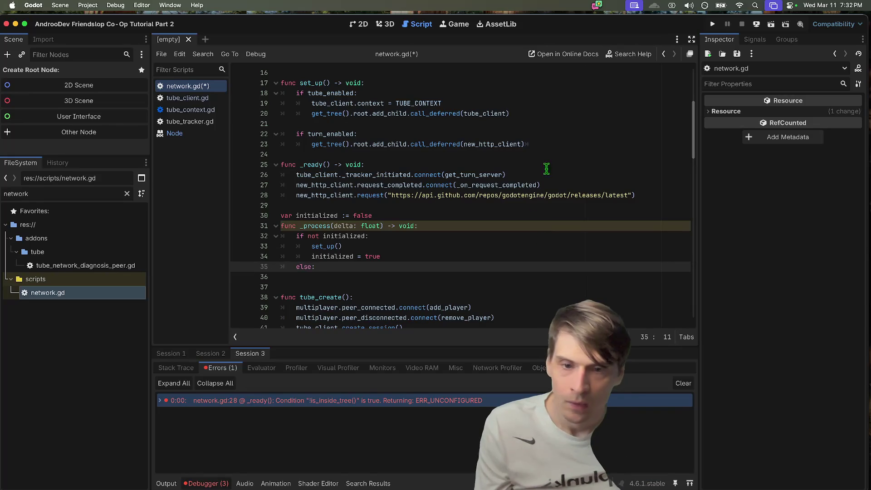
pyautogui.click(545, 254)
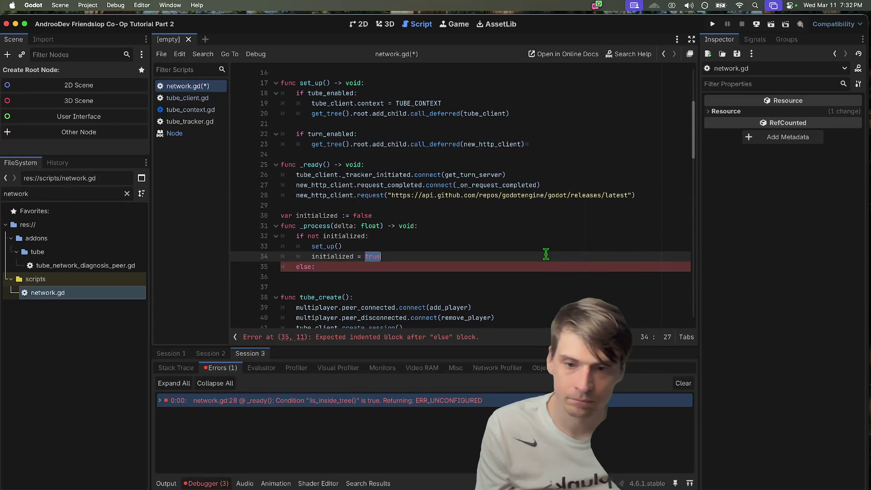
pyautogui.press('super+z')
pyautogui.press('super+z')
# - Move the releases request call from _ready into an else: branch in _process
pyautogui.click(594, 203)
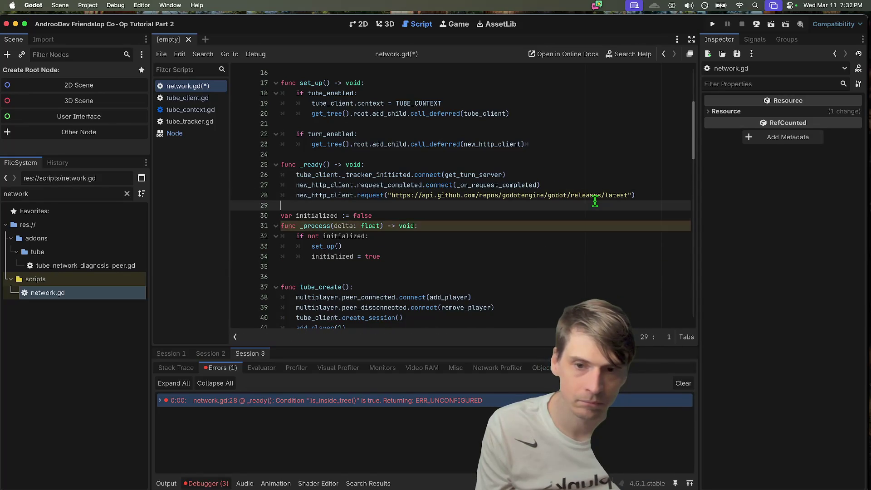
pyautogui.hotkey('shift', 'Up')
pyautogui.hotkey('shift', 'Up')
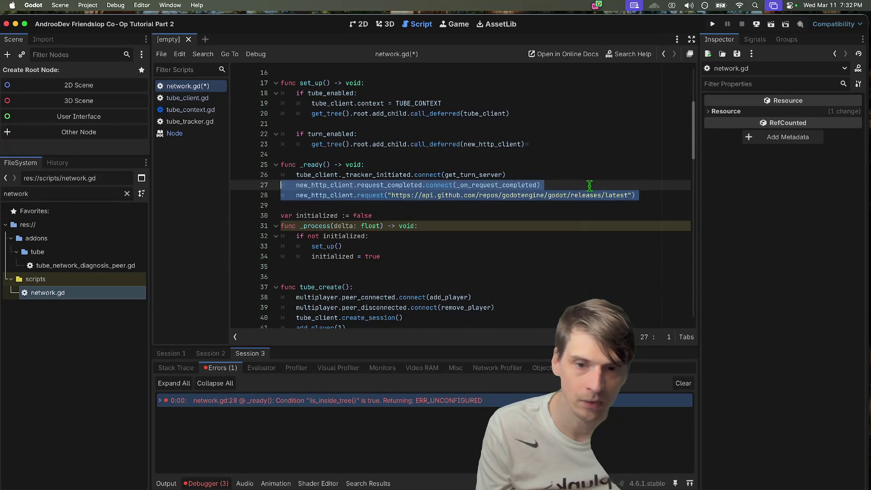
pyautogui.tripleClick(586, 192)
pyautogui.press('BackSpace')
pyautogui.click(577, 254)
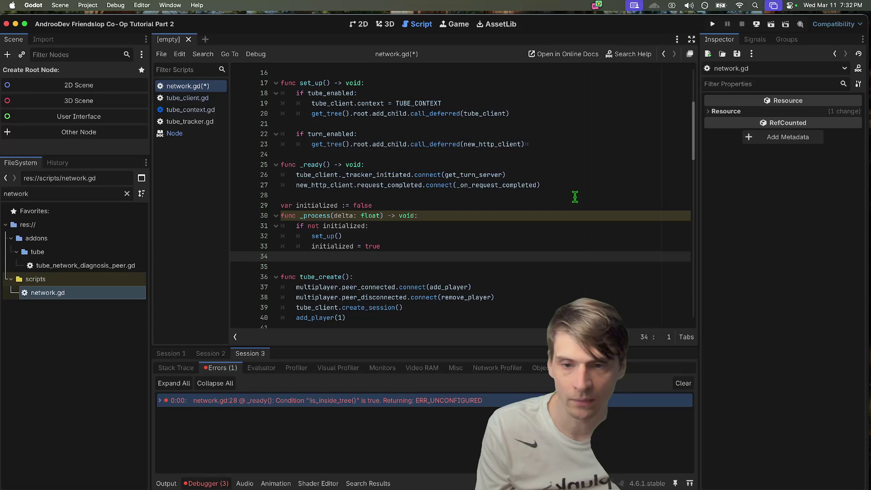
pyautogui.write('else:')
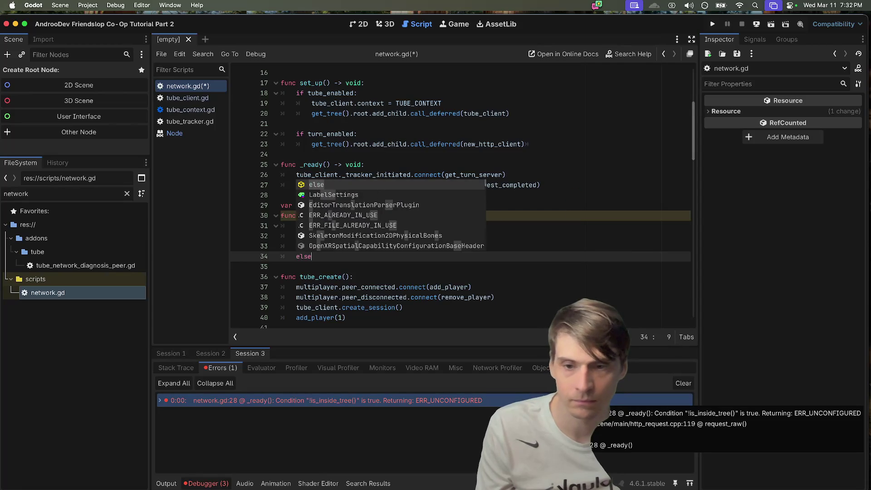
pyautogui.press('Return')
pyautogui.hotkey('ctrl', 'v')
pyautogui.hotkey('shift', 'Tab')
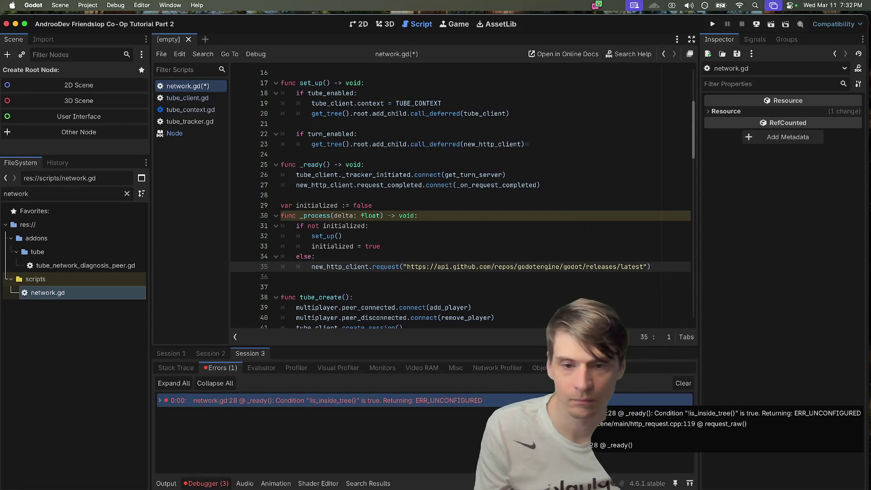
# - Insert a blank line above the _process function
pyautogui.click(340, 258)
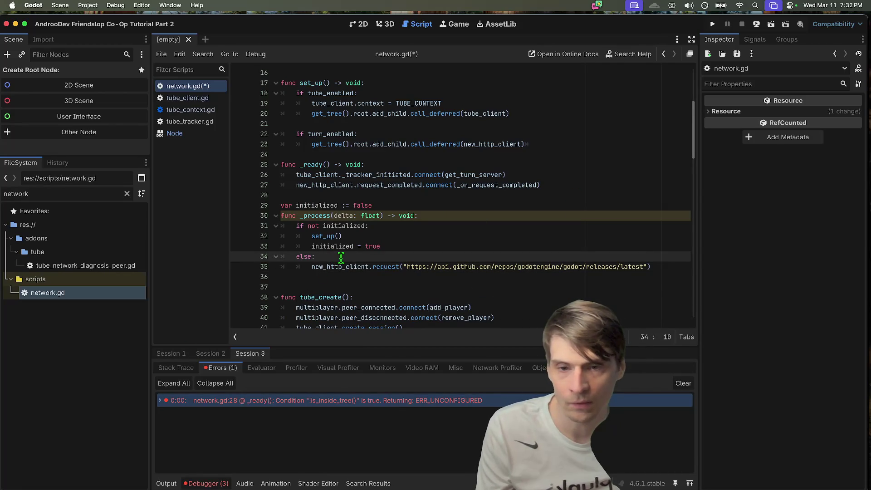
pyautogui.click(456, 216)
pyautogui.press('Home')
pyautogui.press('Return')
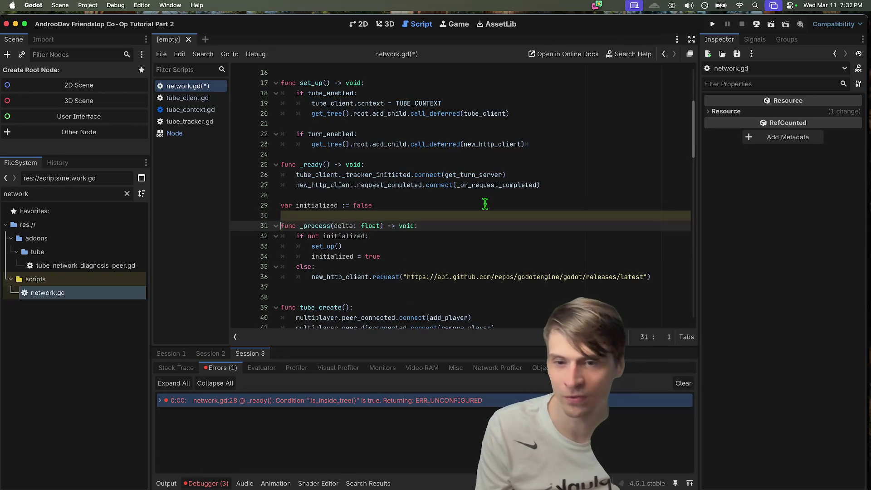
pyautogui.press('Up')
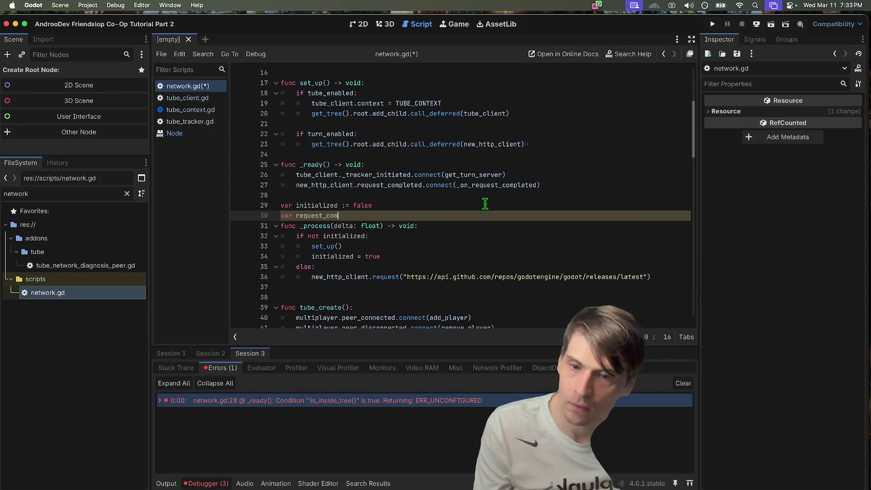
# - Make the request branch check request_sent, and add a request_sent line after the request call
pyautogui.hotkey('alt', 'BackSpace')
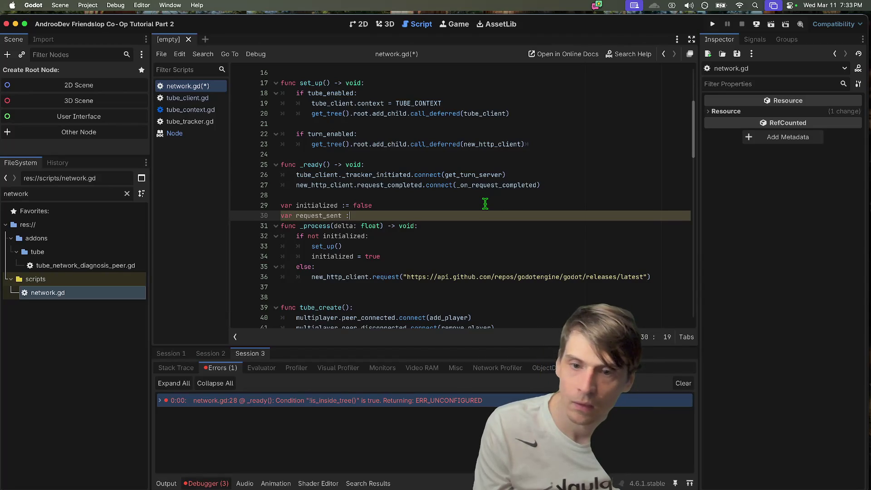
pyautogui.doubleClick(317, 216)
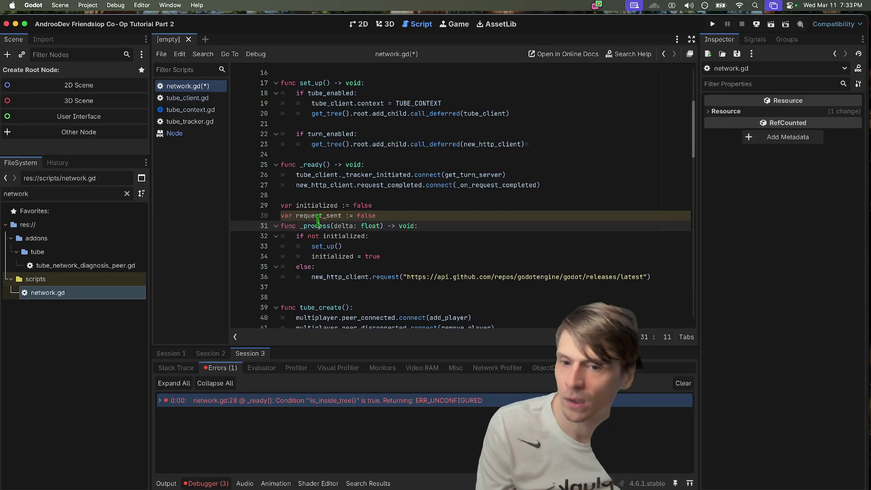
pyautogui.click(334, 266)
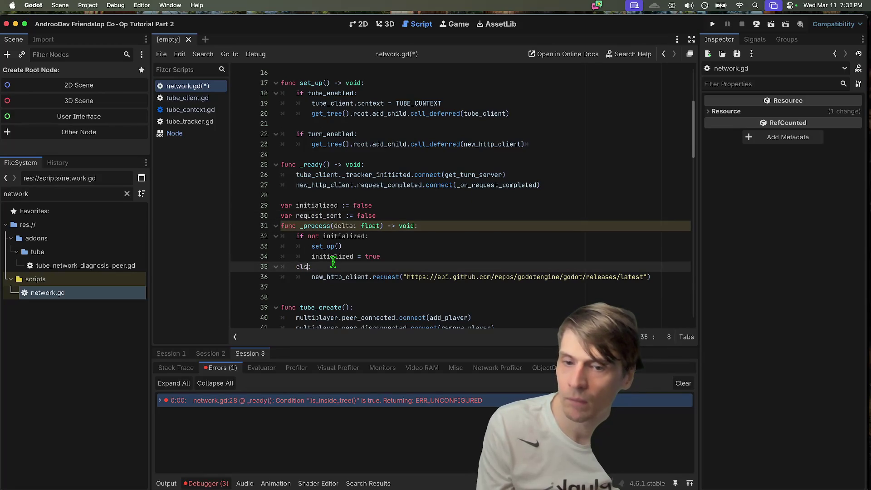
pyautogui.write('if request_sent')
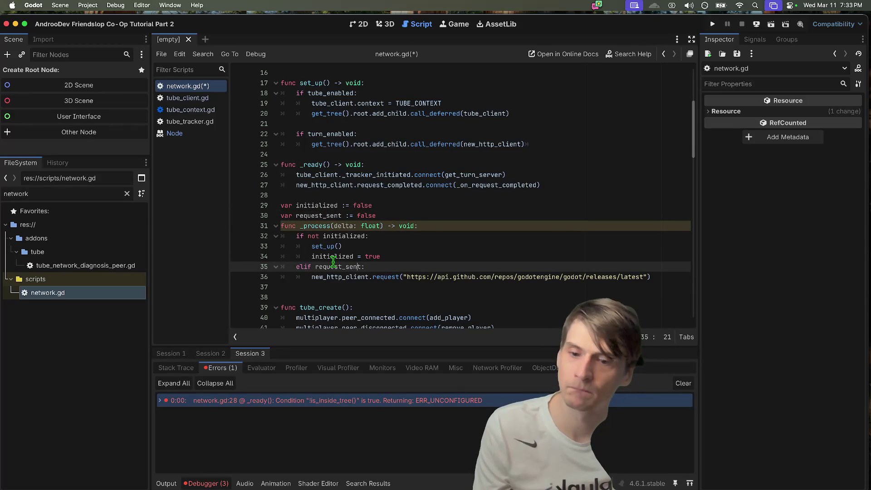
pyautogui.write('not')
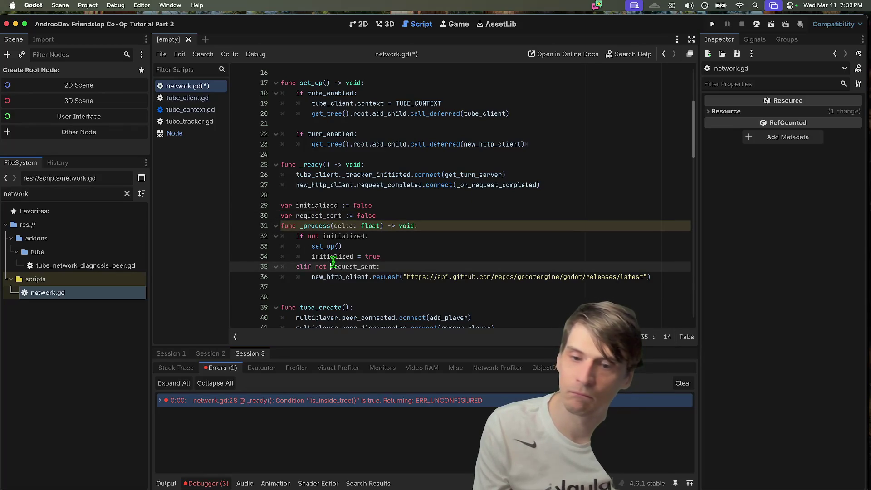
pyautogui.doubleClick(310, 217)
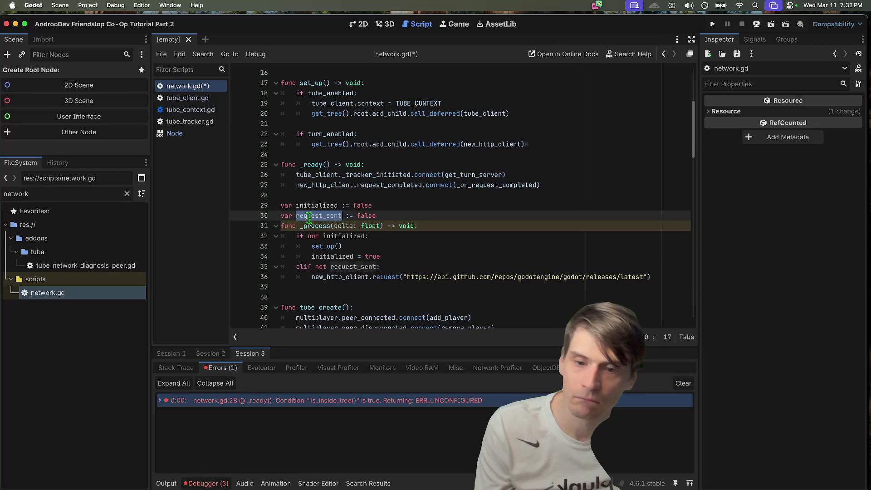
pyautogui.click(384, 286)
pyautogui.press('Tab')
pyautogui.write('request_sent')
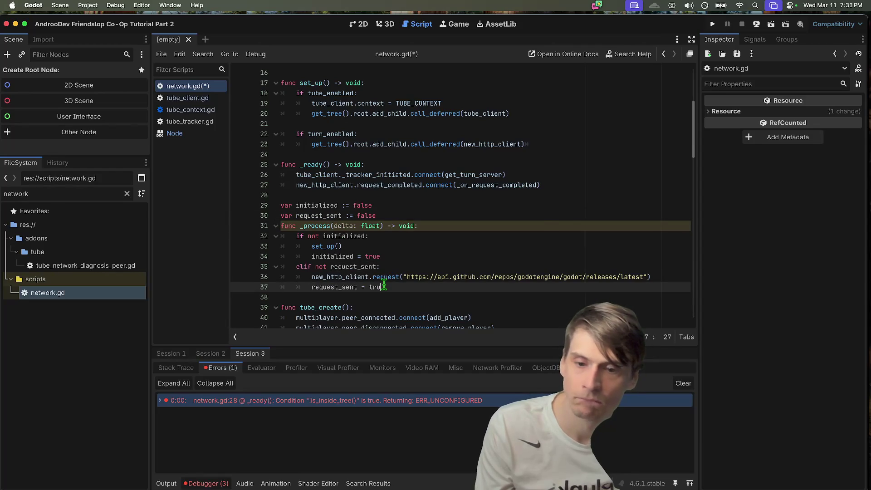
pyautogui.press('Down')
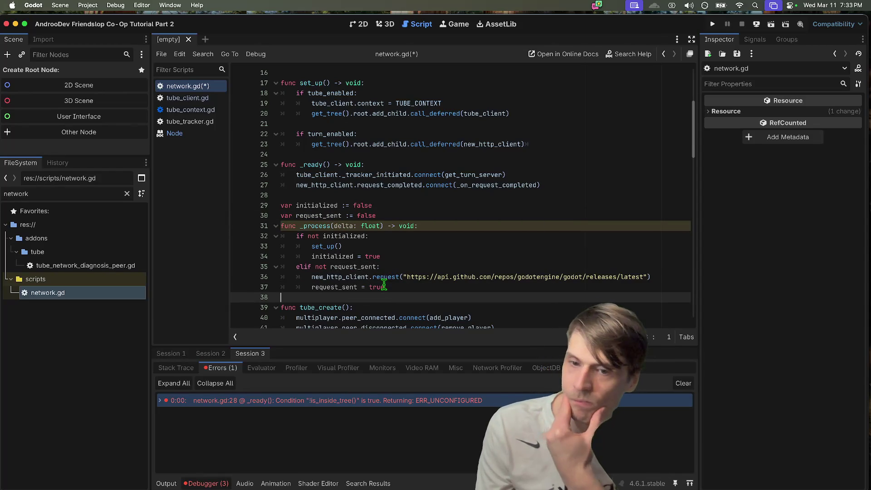
# - Rename delta to _delta, add a blank line above func _process, and save the script
pyautogui.click(334, 226)
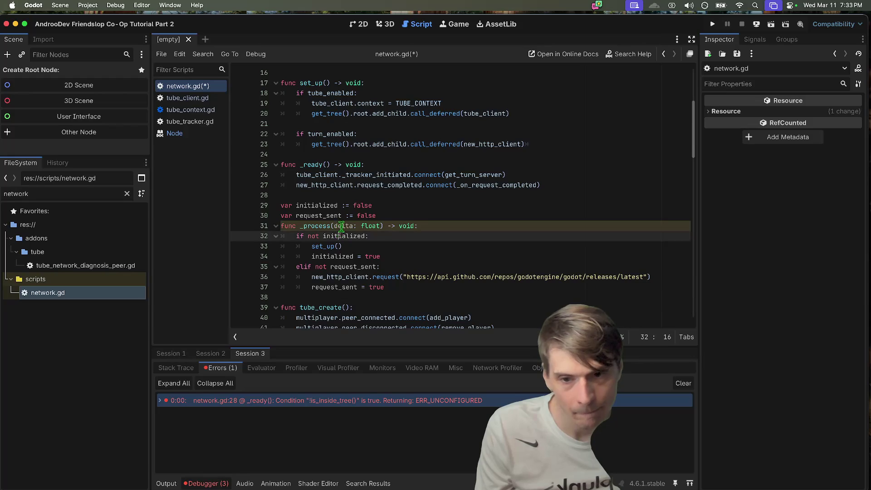
pyautogui.write('_')
pyautogui.moveTo(482, 204); pyautogui.dragTo(482, 196)
pyautogui.click(513, 291)
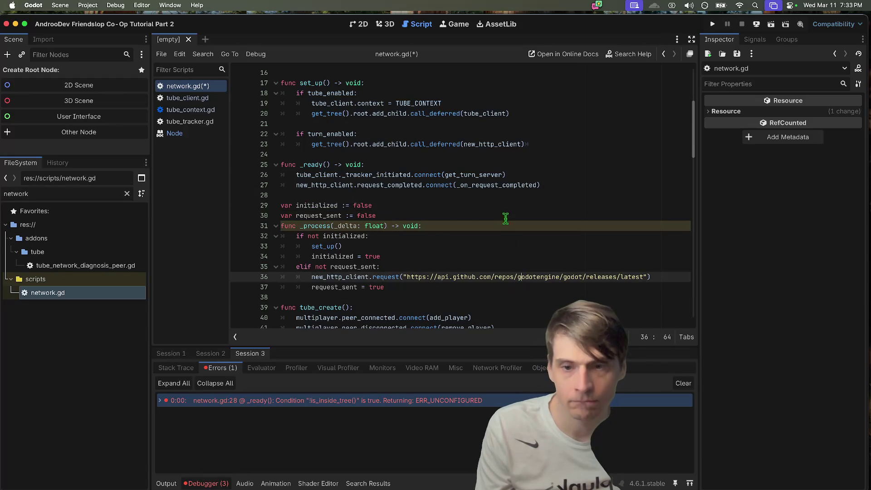
pyautogui.click(505, 216)
pyautogui.press('Return')
pyautogui.press('Down')
pyautogui.press('Down')
pyautogui.press('Down')
pyautogui.press('Down')
pyautogui.press('Down')
pyautogui.press('Down')
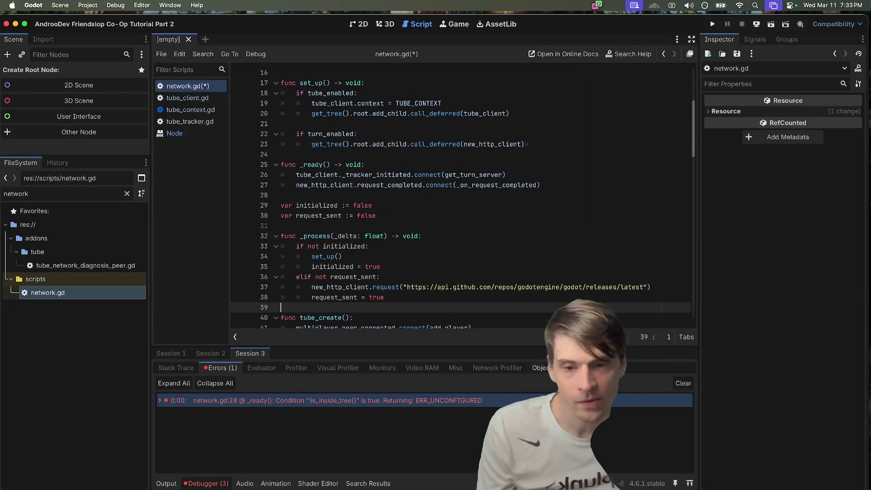
pyautogui.press('super+s')
# - Run the project and confirm Output shows 4.6.1-stable from each game instance
pyautogui.press('super+b')
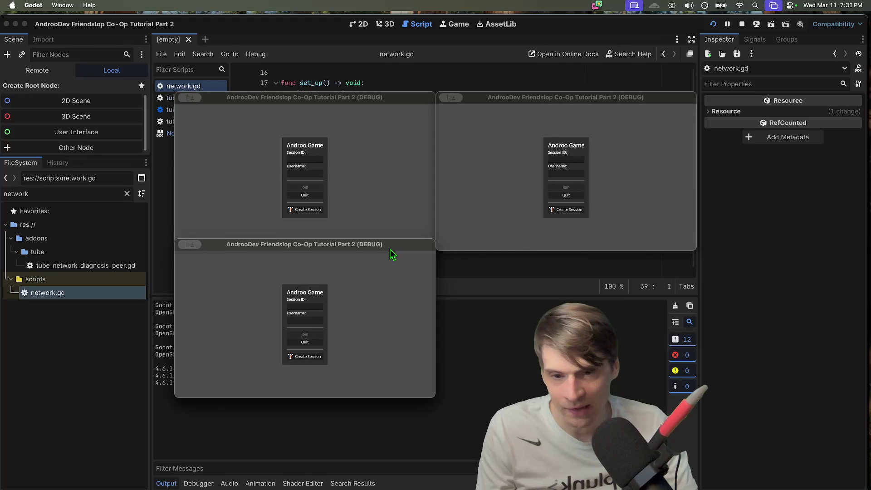
pyautogui.moveTo(390, 249); pyautogui.dragTo(752, 99)
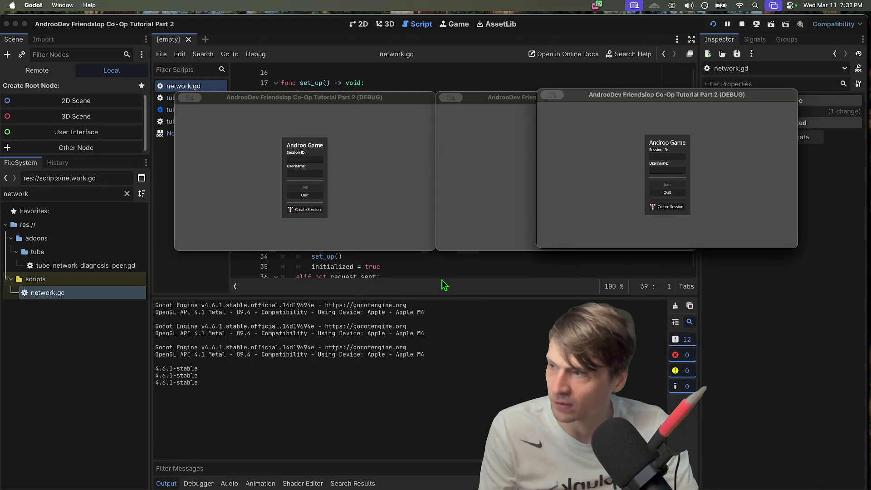
pyautogui.moveTo(320, 372); pyautogui.dragTo(119, 354)
pyautogui.click(250, 372)
pyautogui.doubleClick(251, 371)
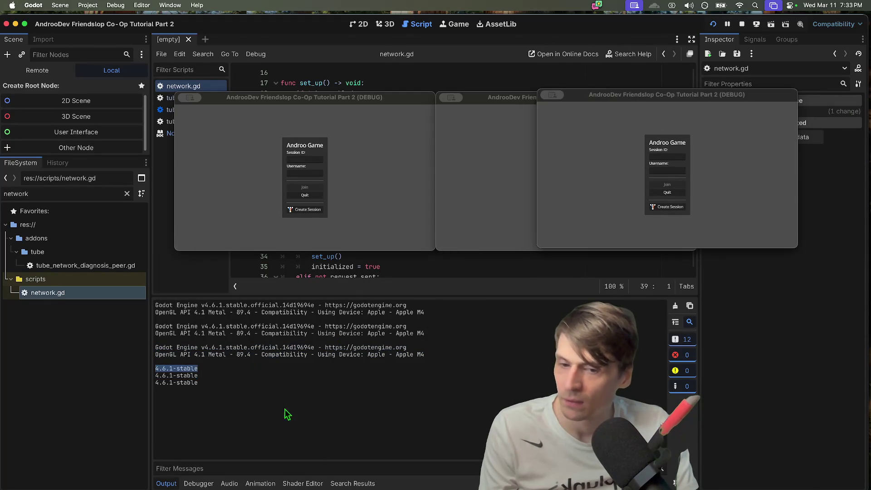
# - Close the game debug windows with Cmd+Q
pyautogui.click(680, 99)
pyautogui.press('super+q')
pyautogui.click(571, 156)
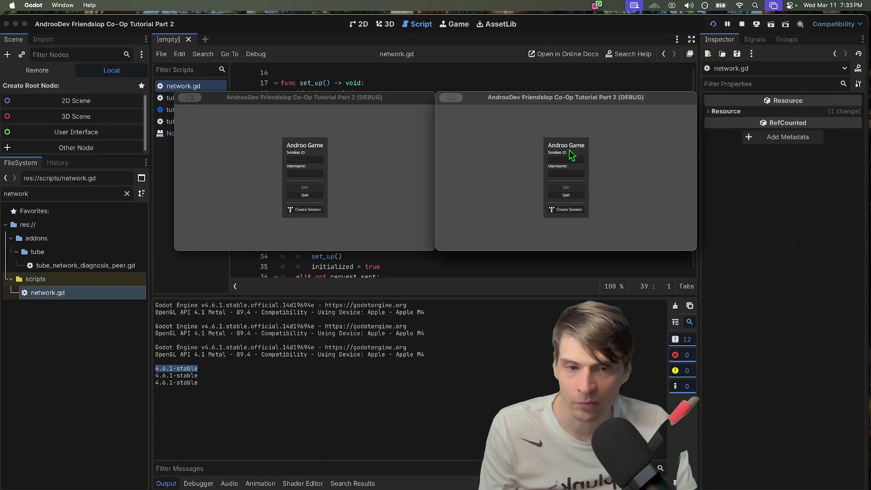
pyautogui.press('super+q')
pyautogui.press('super+q')
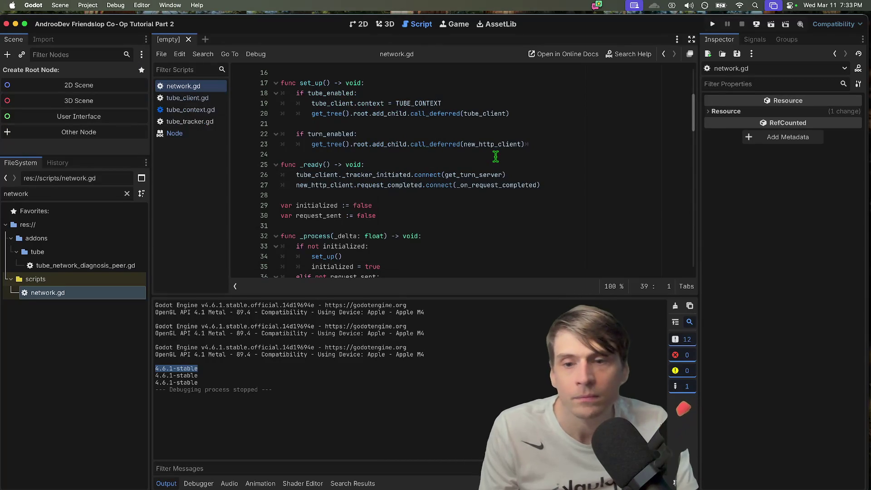
pyautogui.click(609, 203)
pyautogui.scroll(5, 609, 188)
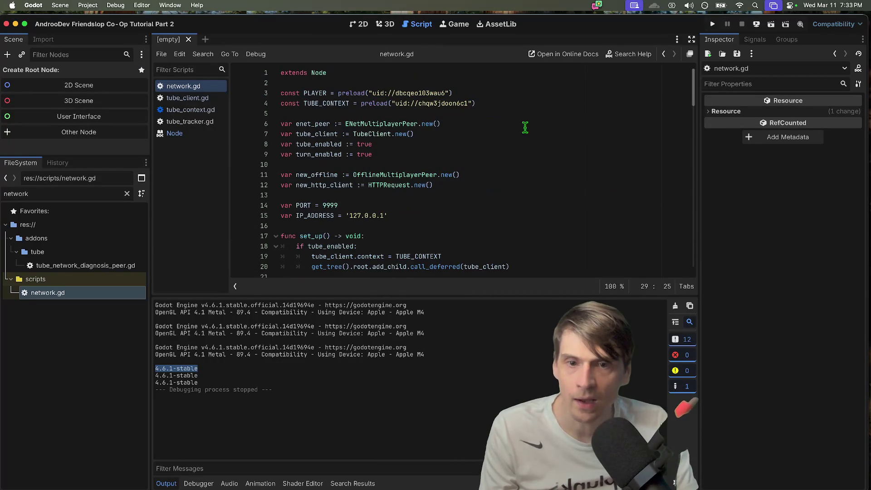
pyautogui.scroll(-6, 508, 123)
pyautogui.scroll(-3, 505, 117)
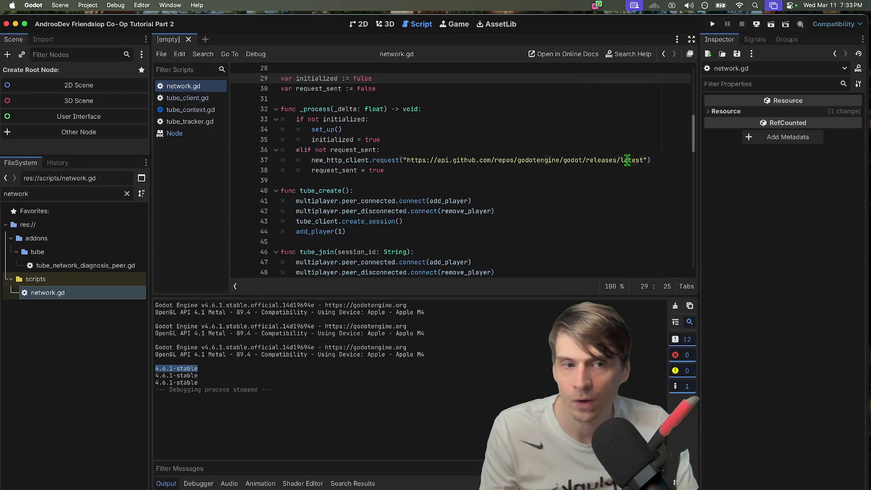
pyautogui.moveTo(643, 160)
pyautogui.mouseDown()
pyautogui.moveTo(451, 152)
pyautogui.moveTo(438, 160)
pyautogui.mouseUp()
pyautogui.press('BackSpace')
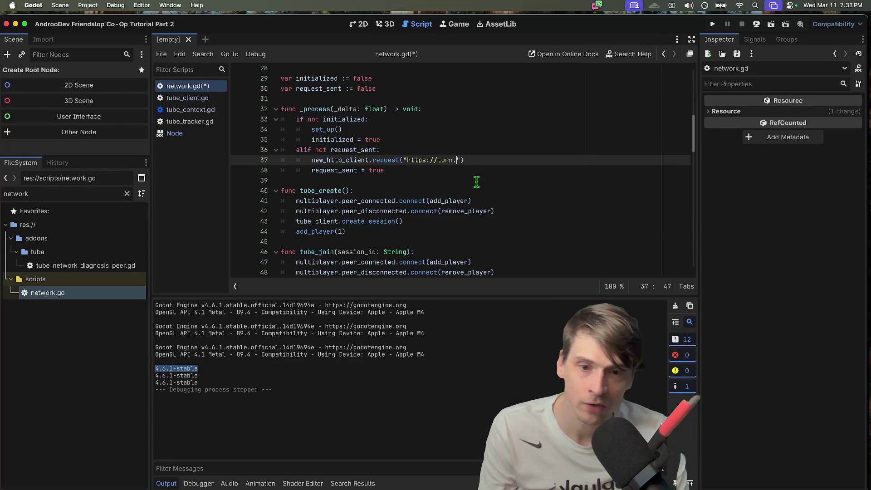
pyautogui.write('androodev.com')
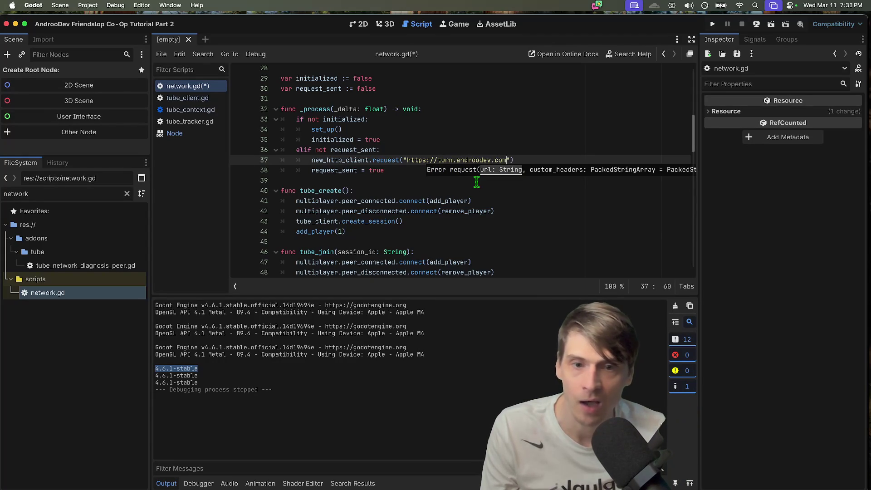
# - Save the script and run the project with Cmd+B
pyautogui.press('Escape')
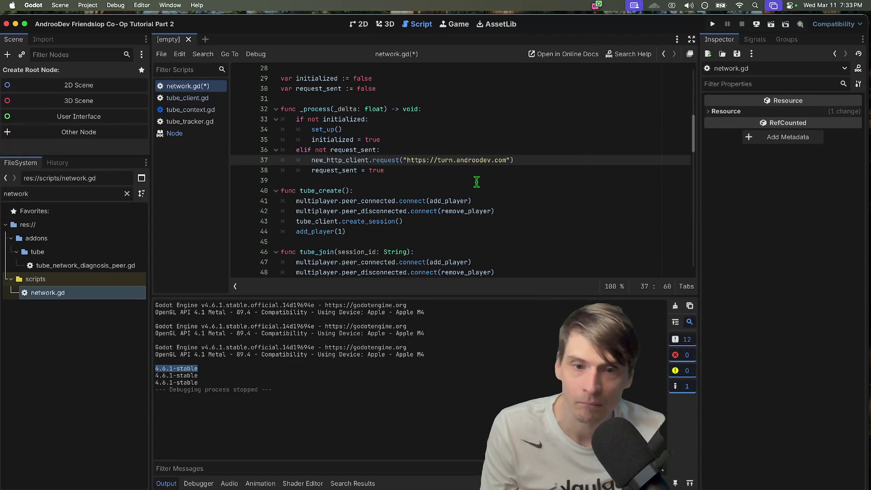
pyautogui.press('super+s')
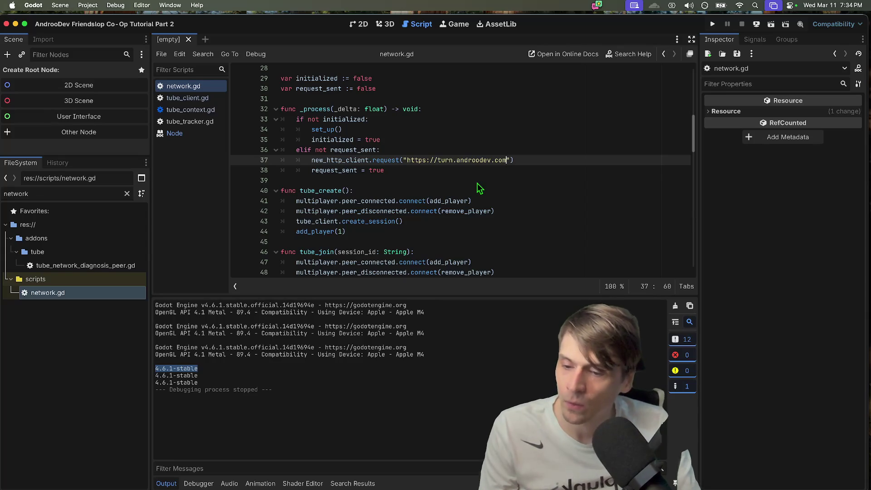
pyautogui.press('super+b')
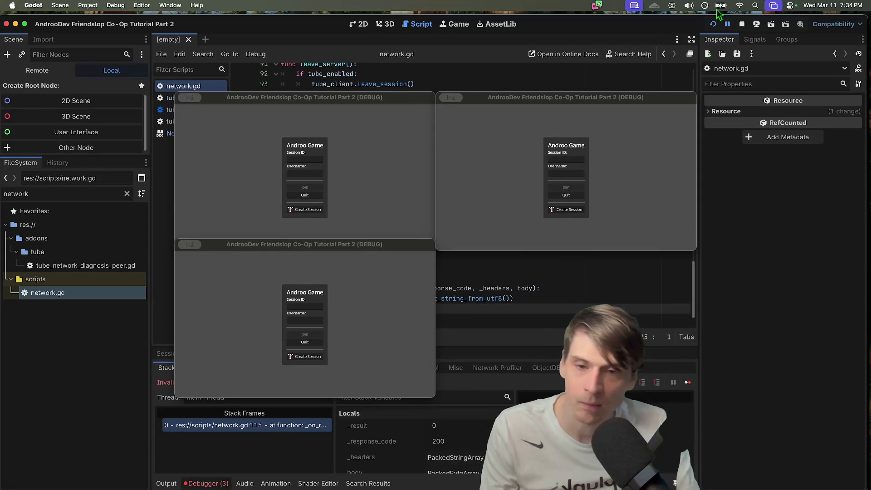
pyautogui.click(742, 23)
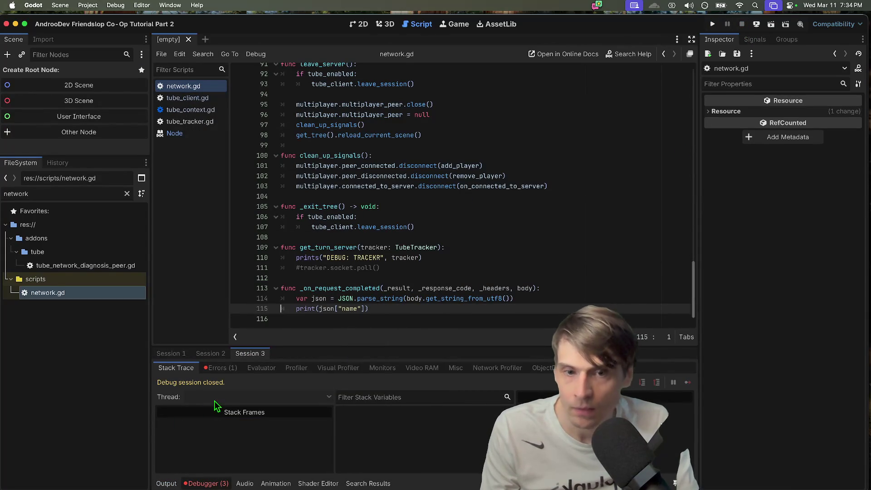
pyautogui.click(622, 166)
pyautogui.press('super+z')
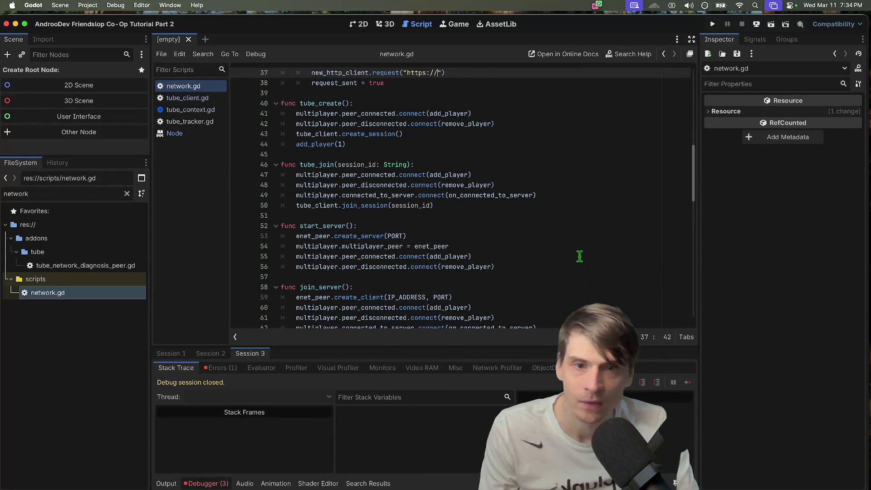
pyautogui.press('super+shift+z')
pyautogui.write('/')
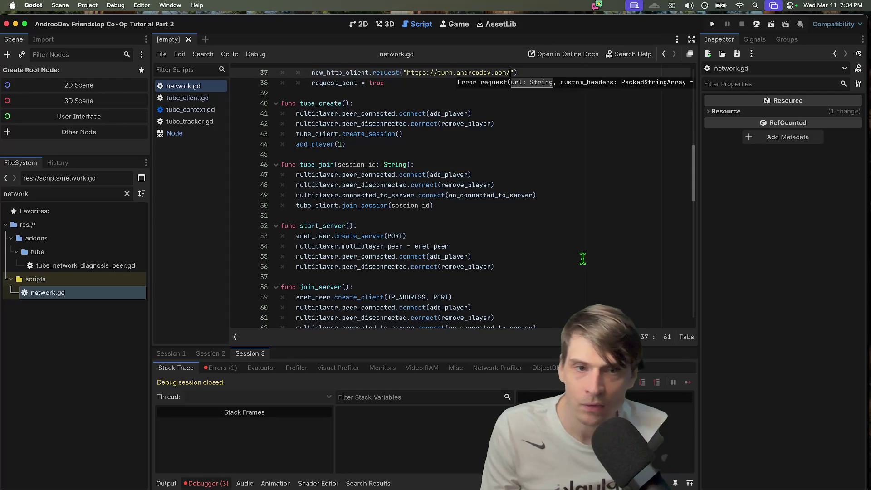
pyautogui.press('BackSpace')
pyautogui.press('BackSpace')
pyautogui.press('BackSpace')
pyautogui.press('super+Tab')
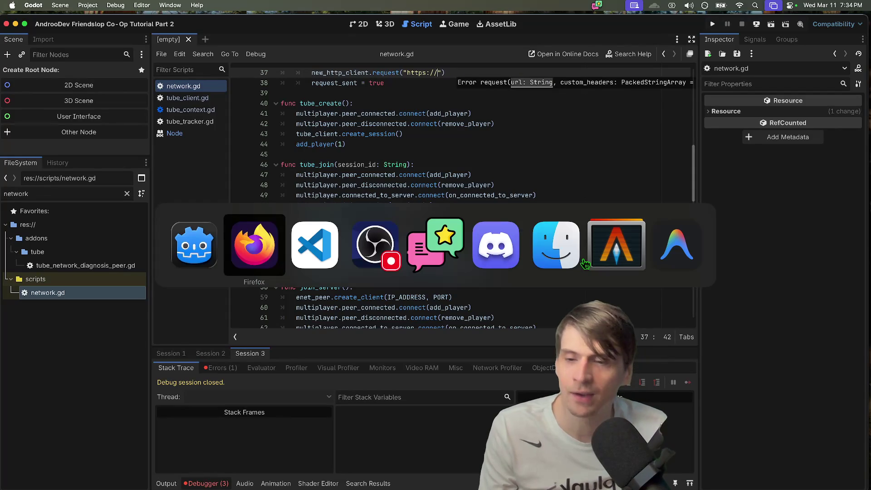
pyautogui.moveTo(449, 453)
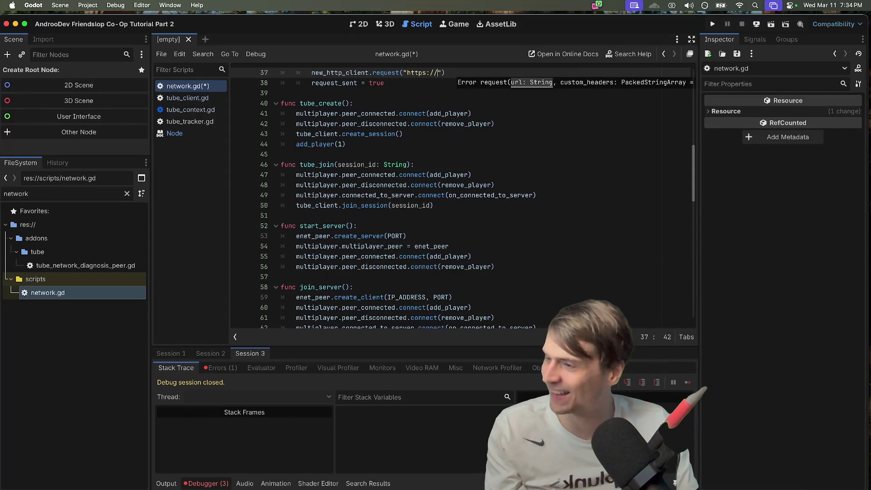
pyautogui.press('super+Tab')
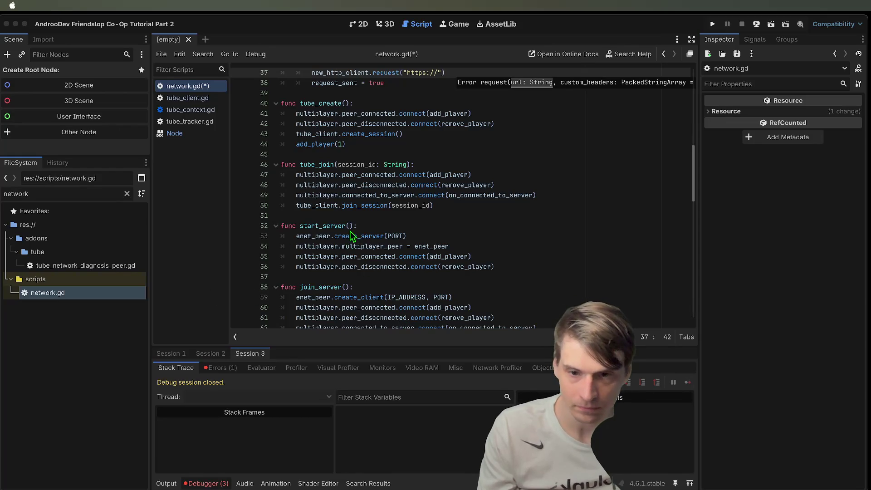
pyautogui.click(320, 241)
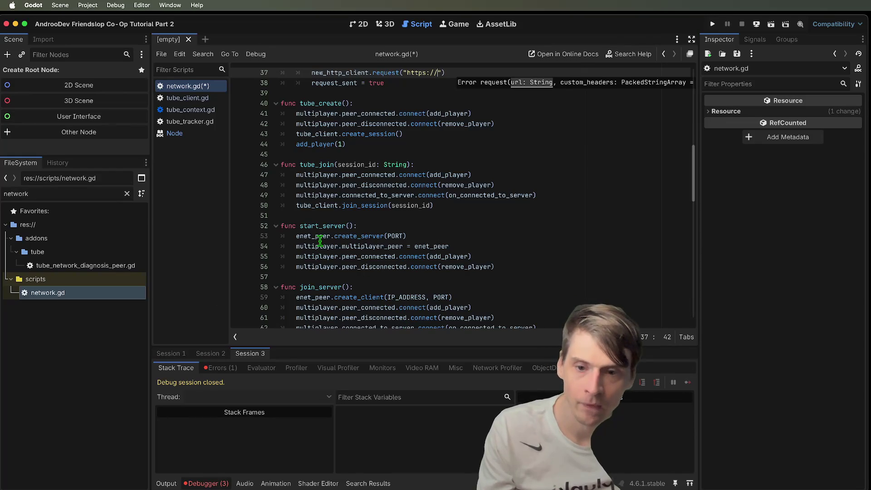
pyautogui.scroll(6, 327, 198)
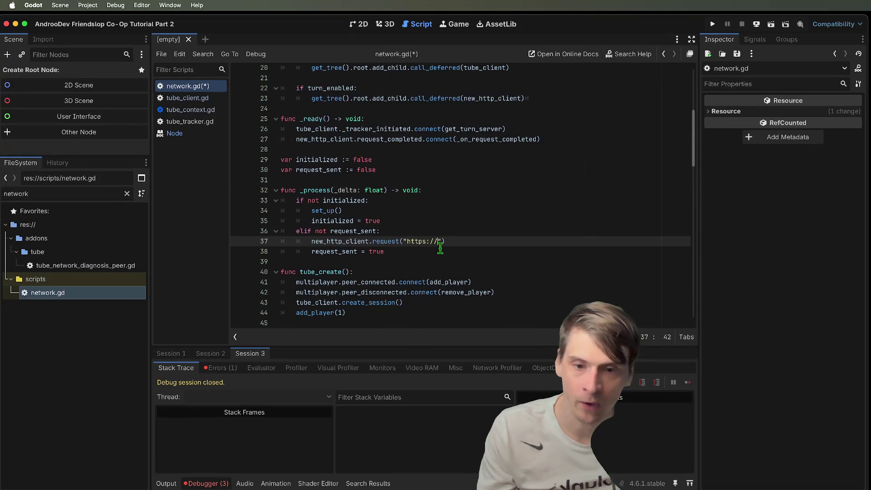
pyautogui.write('api.androodev.com/turn')
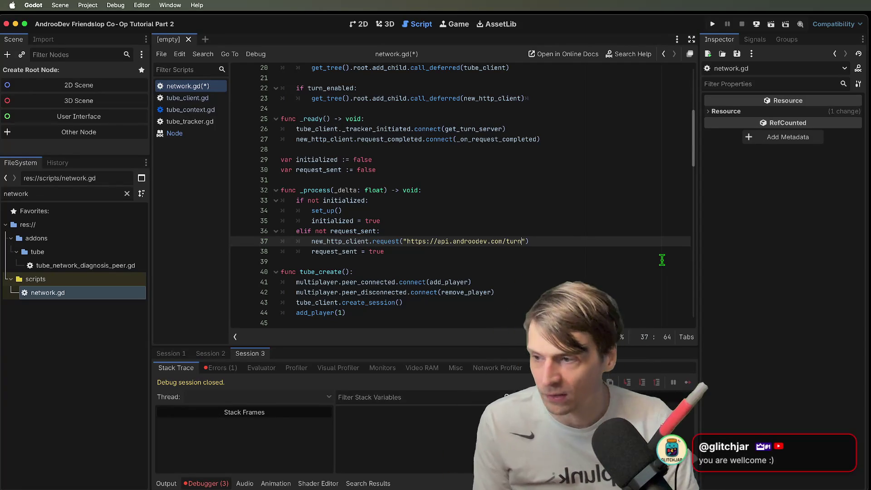
pyautogui.hotkey('ctrl', 's')
pyautogui.click(639, 239)
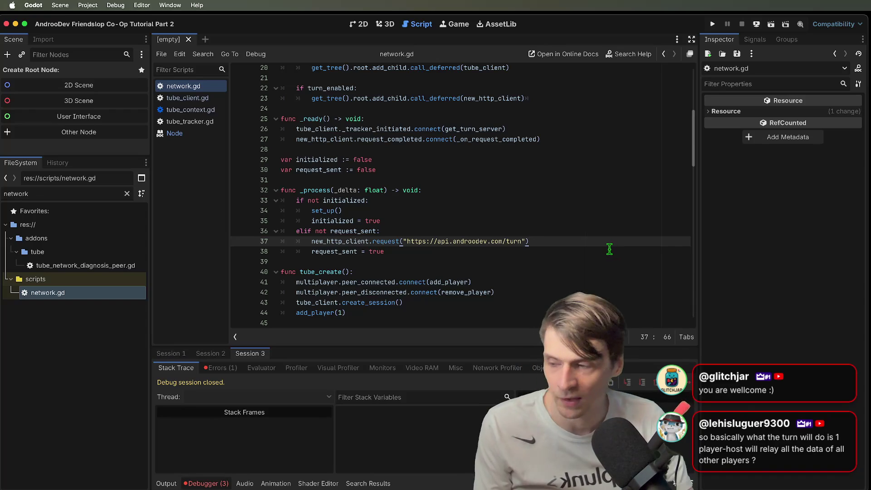
pyautogui.press('super+b')
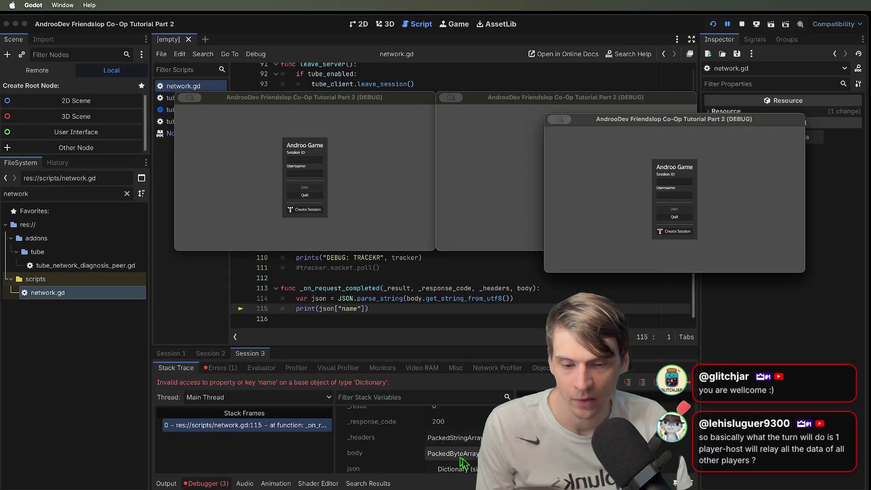
# - In the debugger locals, expand the response body and headers and page through the body bytes
pyautogui.click(463, 458)
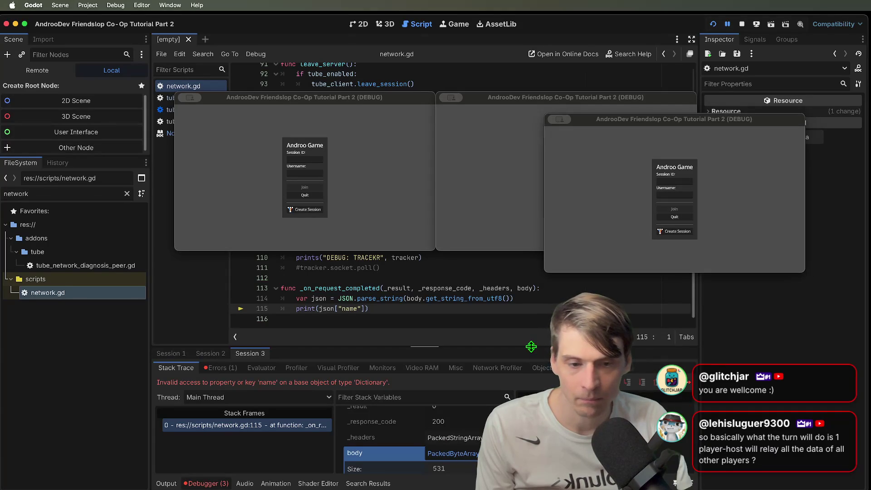
pyautogui.moveTo(531, 346)
pyautogui.mouseDown()
pyautogui.moveTo(511, 145)
pyautogui.moveTo(499, 294)
pyautogui.mouseUp()
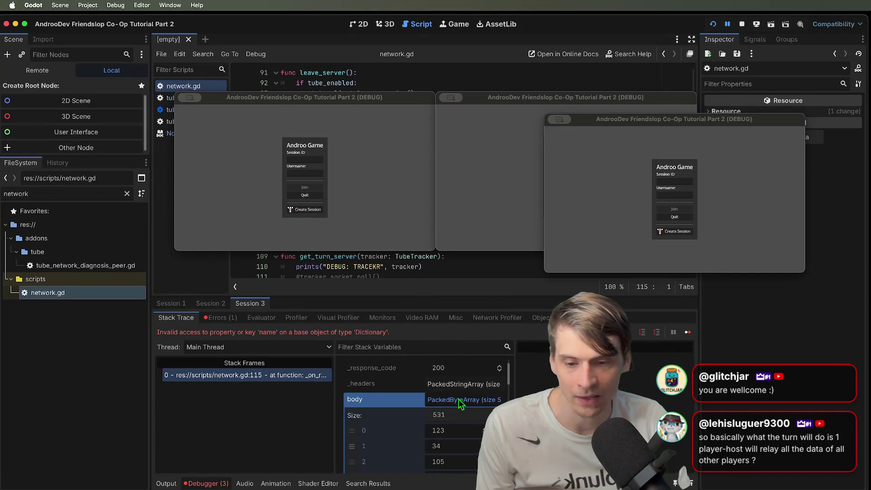
pyautogui.scroll(-10, 458, 399)
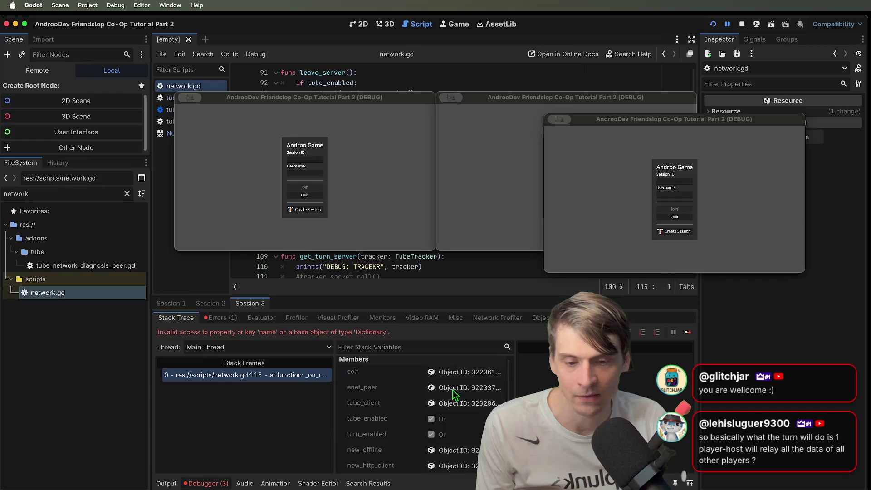
pyautogui.scroll(10, 455, 394)
pyautogui.click(227, 375)
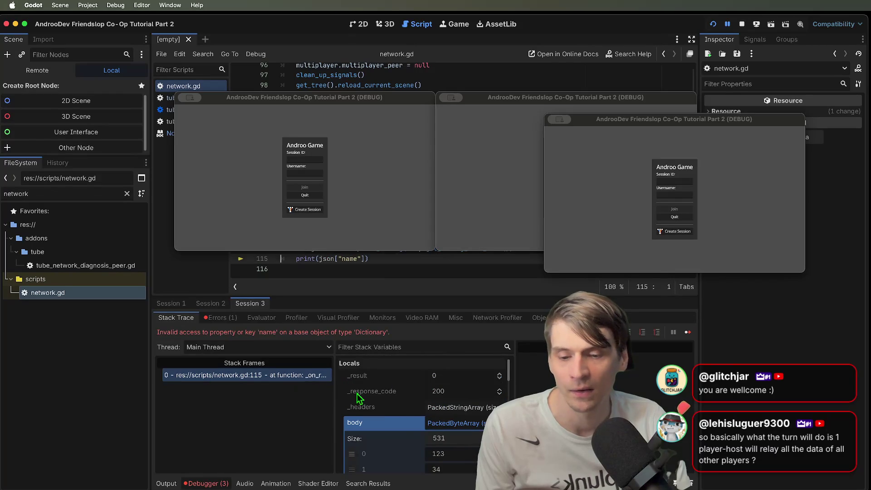
pyautogui.click(458, 407)
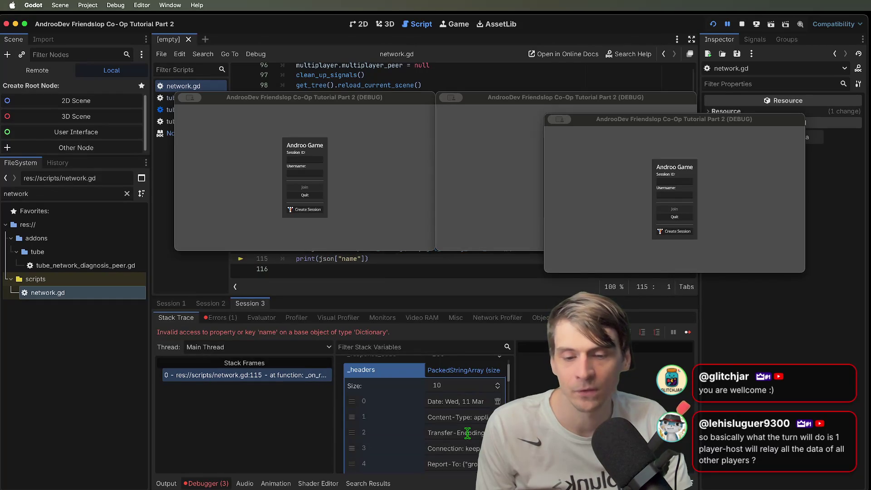
pyautogui.scroll(-3, 467, 428)
pyautogui.scroll(3, 470, 436)
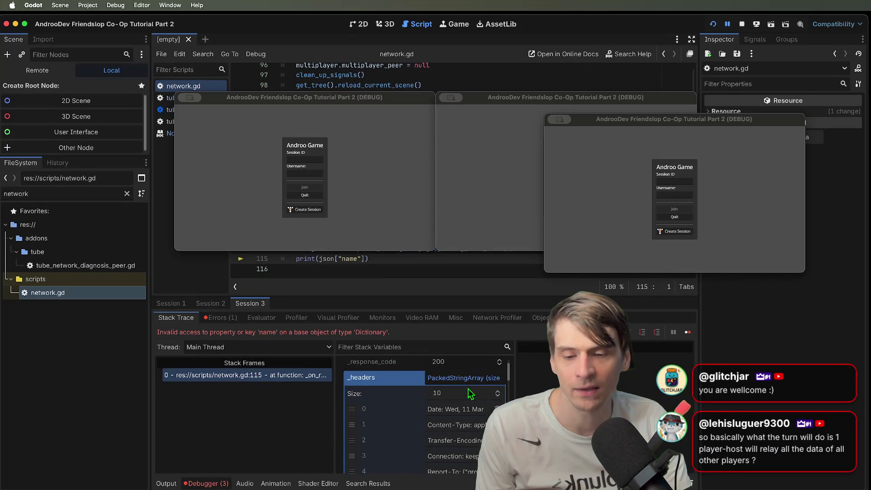
pyautogui.scroll(-1, 455, 426)
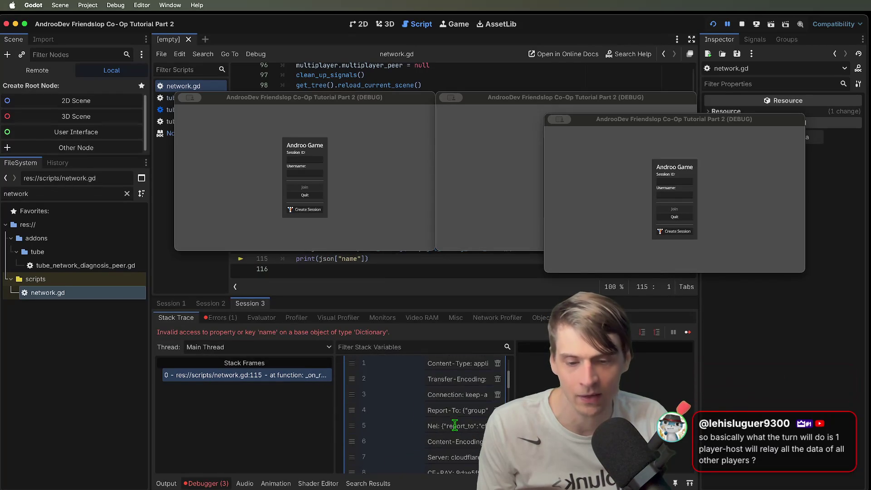
pyautogui.scroll(-20, 455, 425)
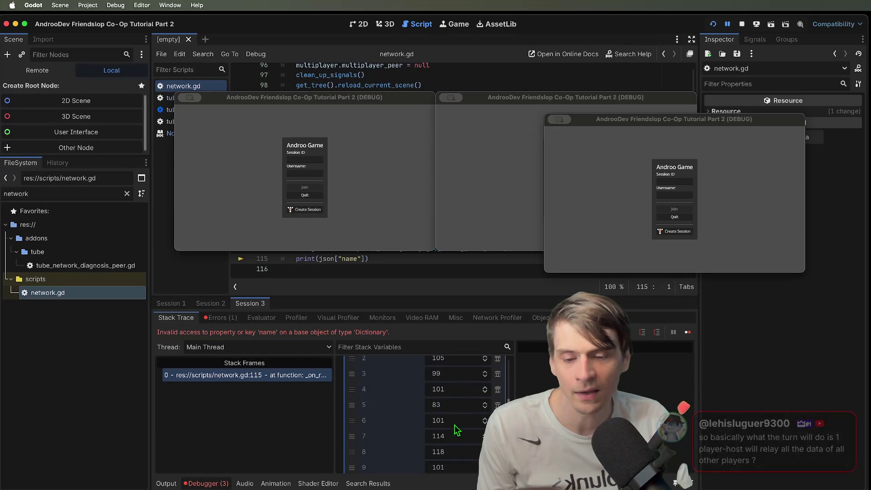
pyautogui.click(449, 414)
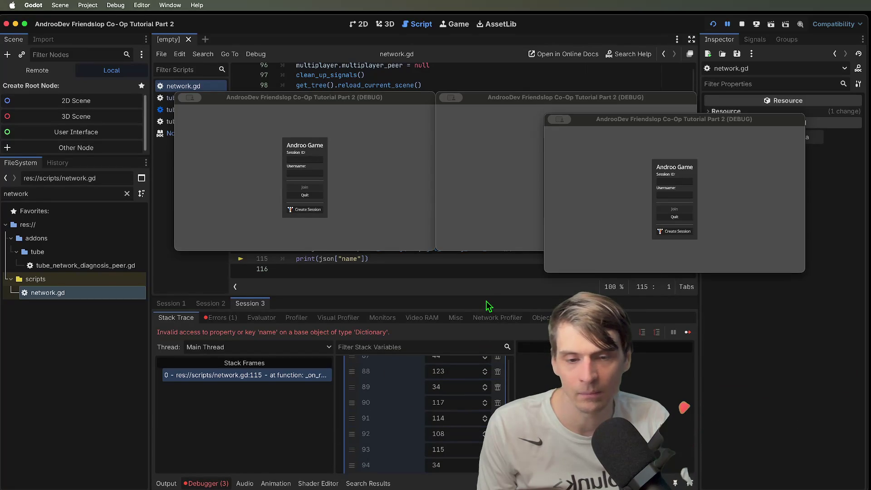
pyautogui.moveTo(486, 297)
pyautogui.mouseDown()
pyautogui.moveTo(488, 167)
pyautogui.moveTo(501, 175)
pyautogui.moveTo(508, 134)
pyautogui.mouseUp()
# - Expand json > iceServers > first entry > urls to reveal its two stun URLs
pyautogui.click(463, 414)
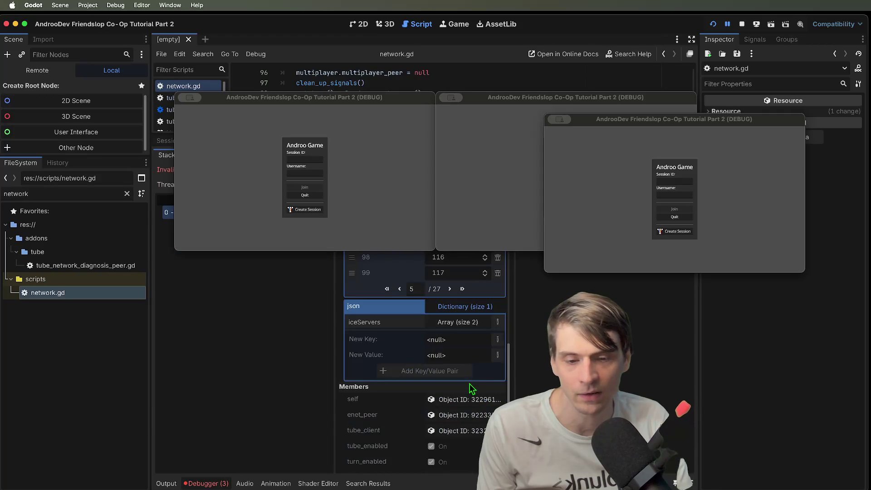
pyautogui.click(458, 322)
pyautogui.click(457, 353)
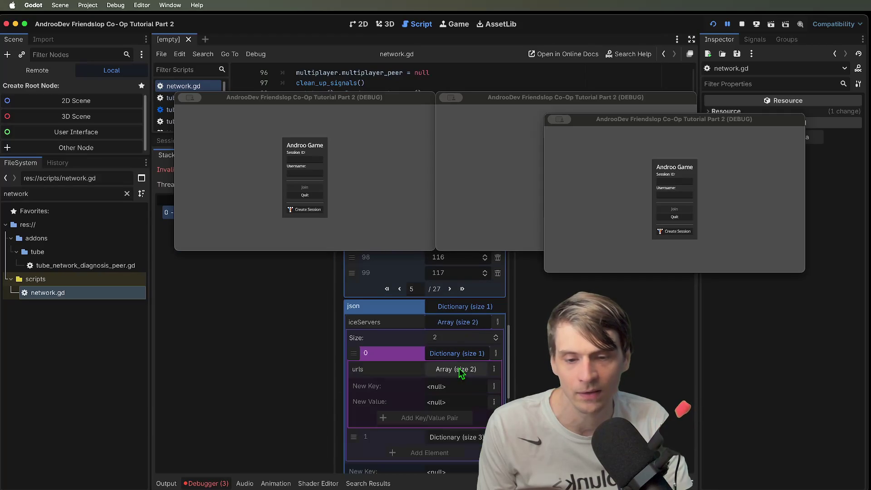
pyautogui.scroll(-1, 458, 404)
pyautogui.click(451, 359)
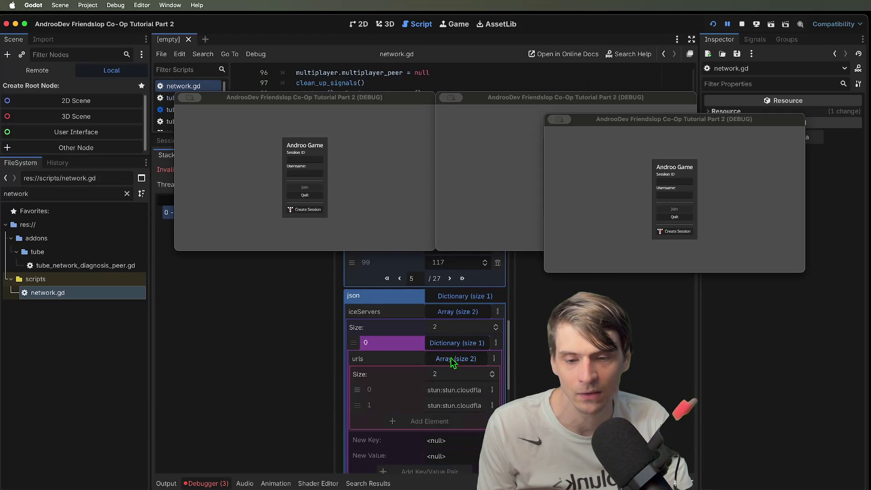
pyautogui.scroll(-5, 460, 394)
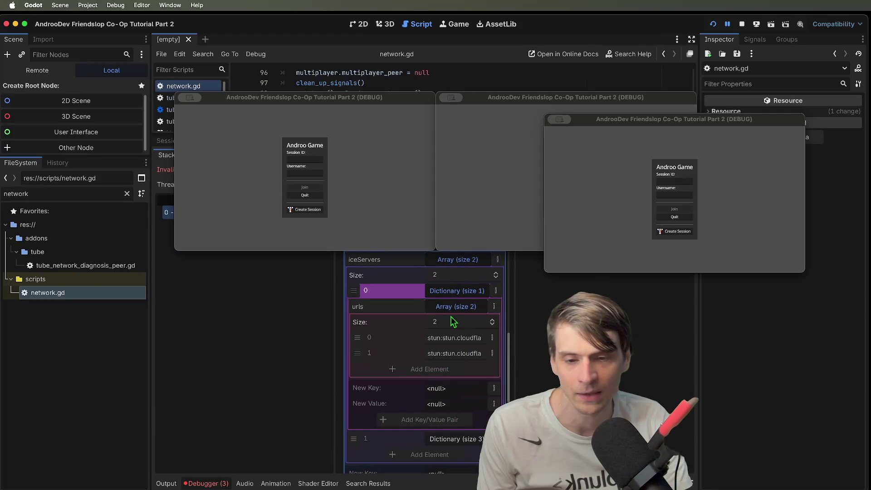
pyautogui.scroll(5, 452, 321)
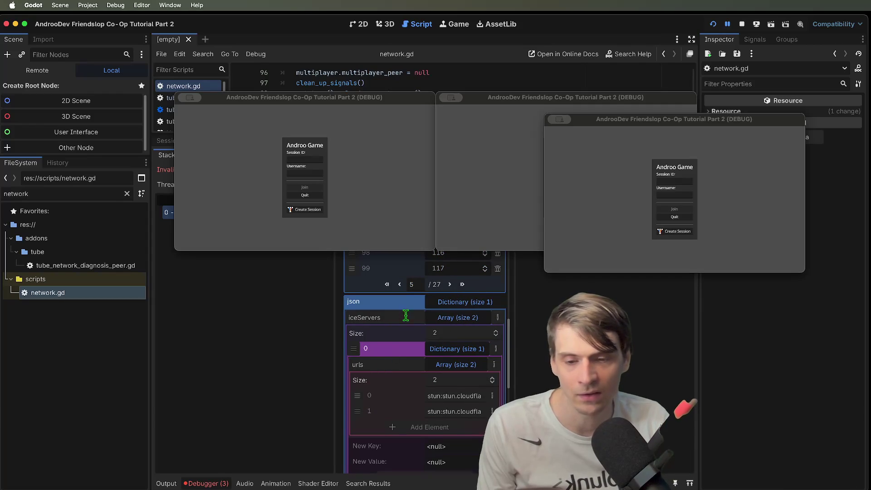
pyautogui.click(481, 188)
pyautogui.click(352, 197)
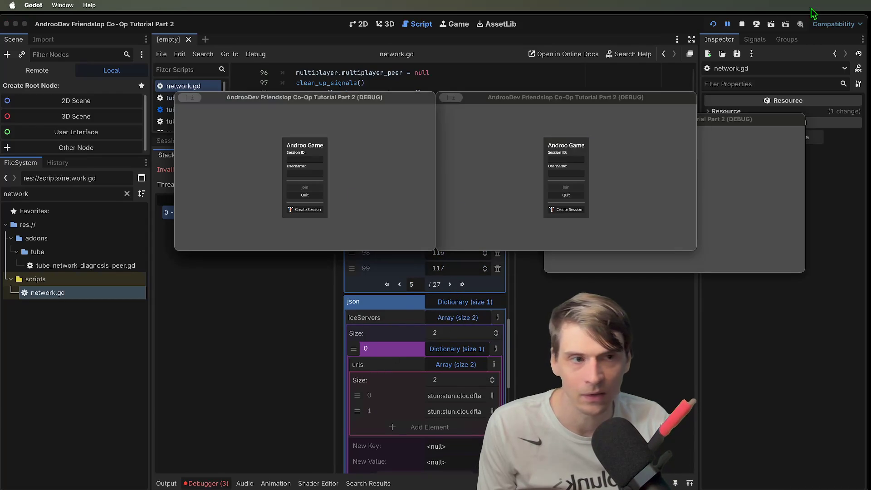
# - Stop the game, change line 115 to print(json), and rerun the three-instance project
pyautogui.click(741, 24)
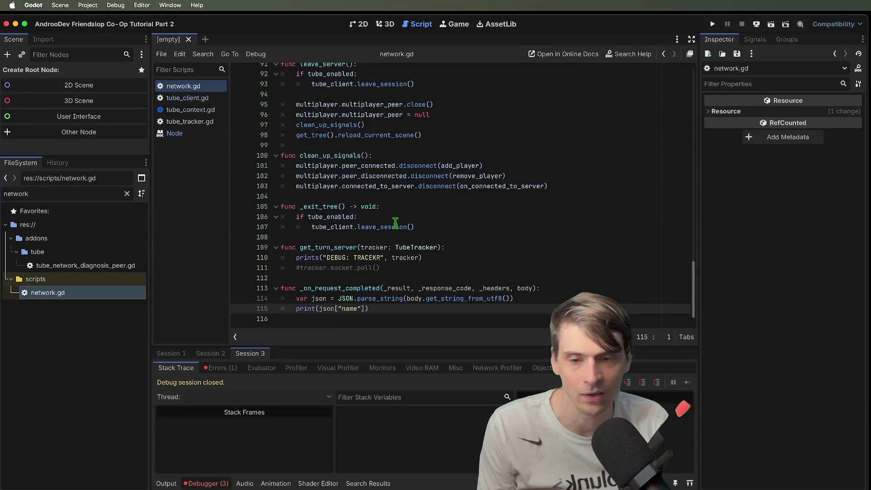
pyautogui.doubleClick(403, 298)
pyautogui.doubleClick(448, 298)
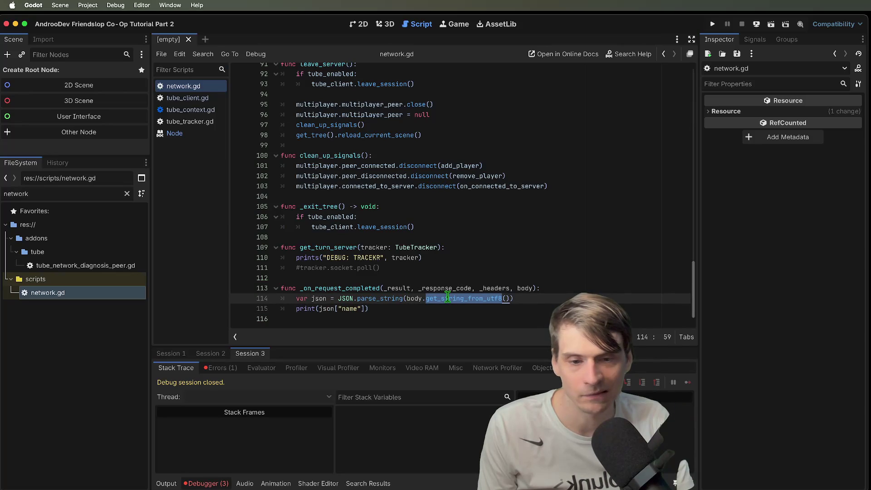
pyautogui.tripleClick(357, 313)
pyautogui.click(383, 311)
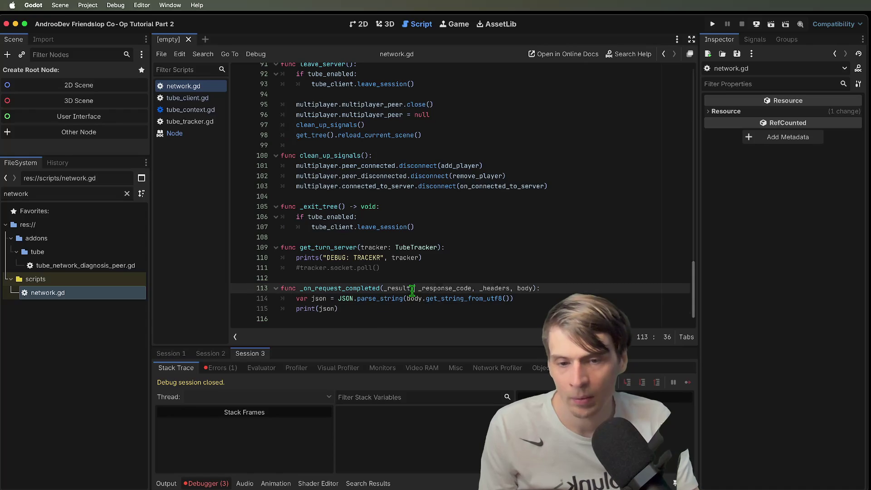
pyautogui.moveTo(405, 299); pyautogui.dragTo(513, 300)
pyautogui.click(527, 299)
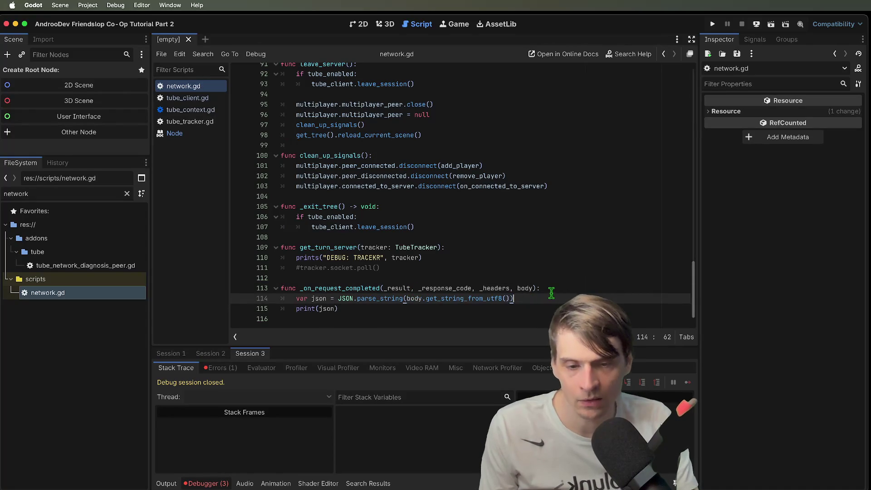
pyautogui.press('super+b')
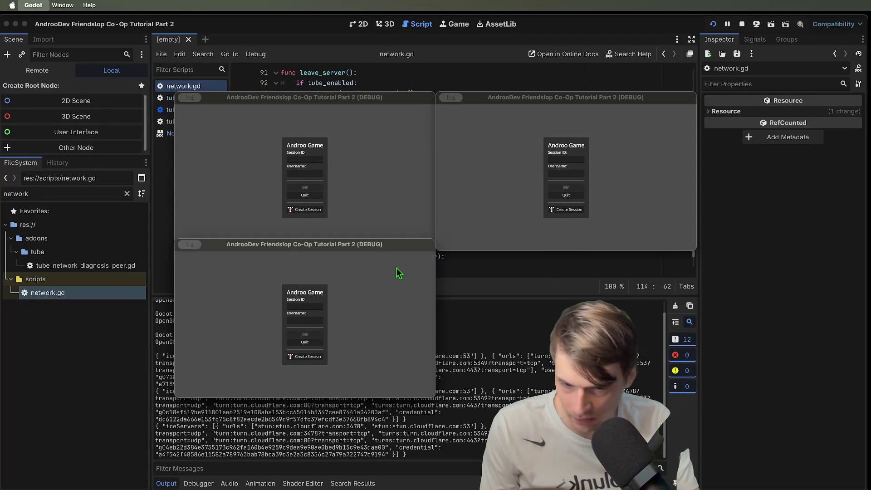
# - Review the three iceServers log entries in Output and close the game debug windows
pyautogui.press('super+q')
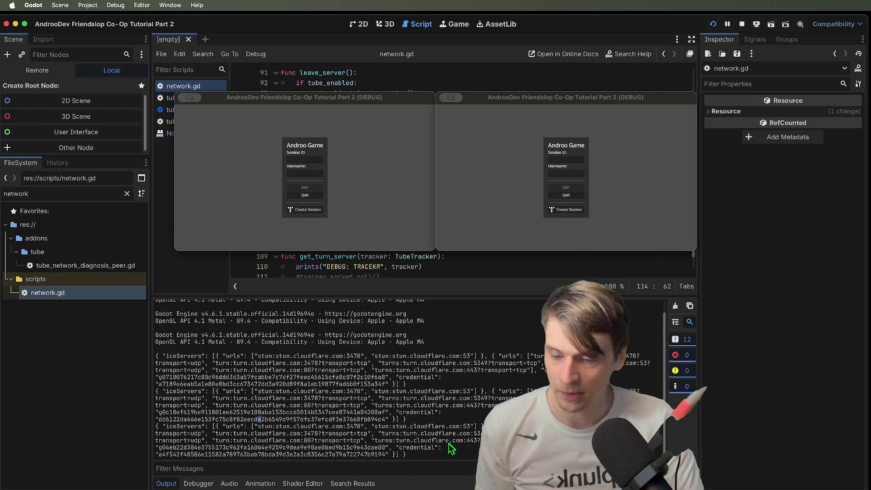
pyautogui.tripleClick(454, 425)
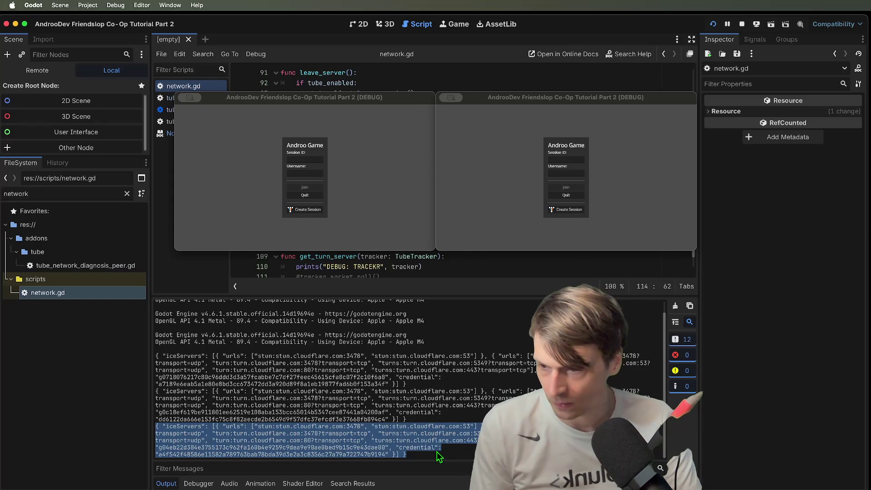
pyautogui.click(436, 453)
pyautogui.tripleClick(436, 455)
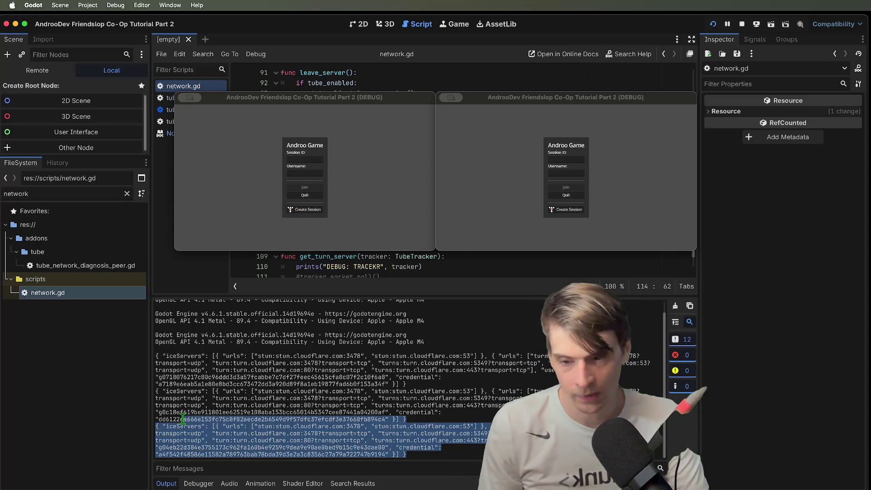
pyautogui.doubleClick(183, 426)
pyautogui.moveTo(405, 455); pyautogui.dragTo(161, 424)
pyautogui.doubleClick(338, 413)
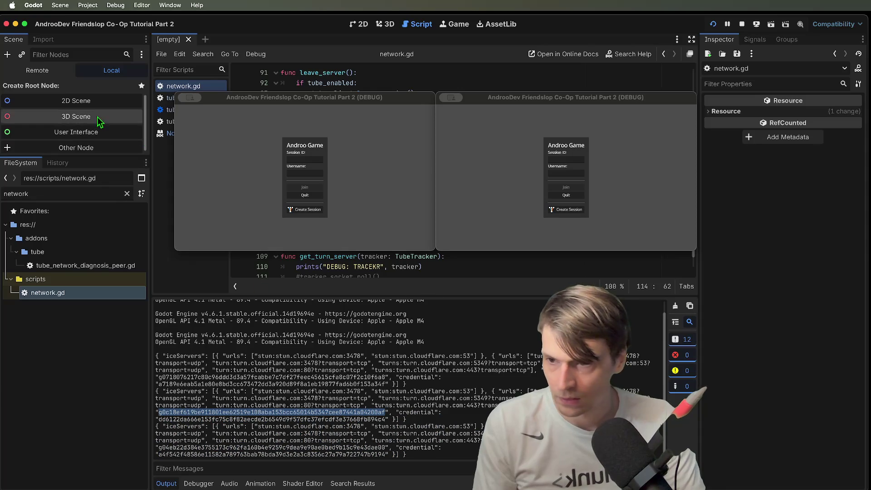
pyautogui.click(540, 204)
pyautogui.press('super+period')
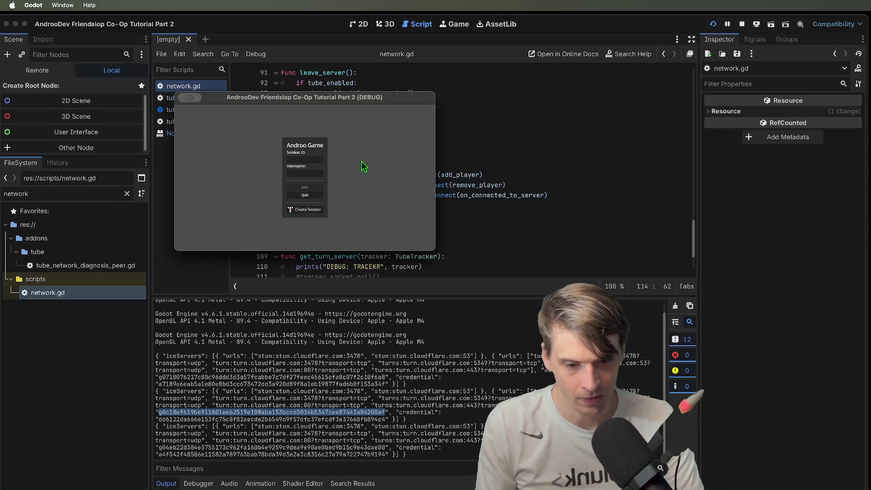